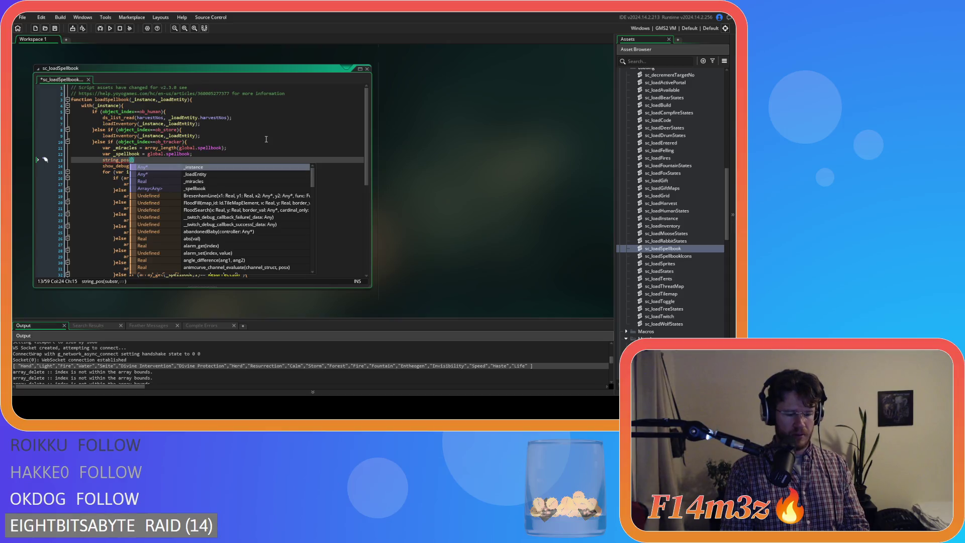
Turn line 13 into while (string_pos(chr(34), _spellbook)!=0){ with an empty body line below
{"action": "type", "text": "("}
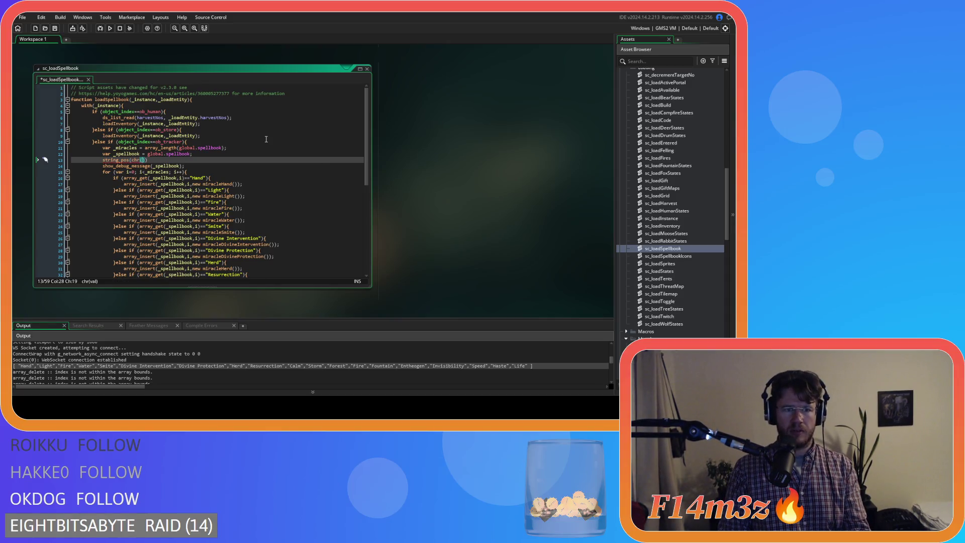
{"action": "type", "text": "34"}
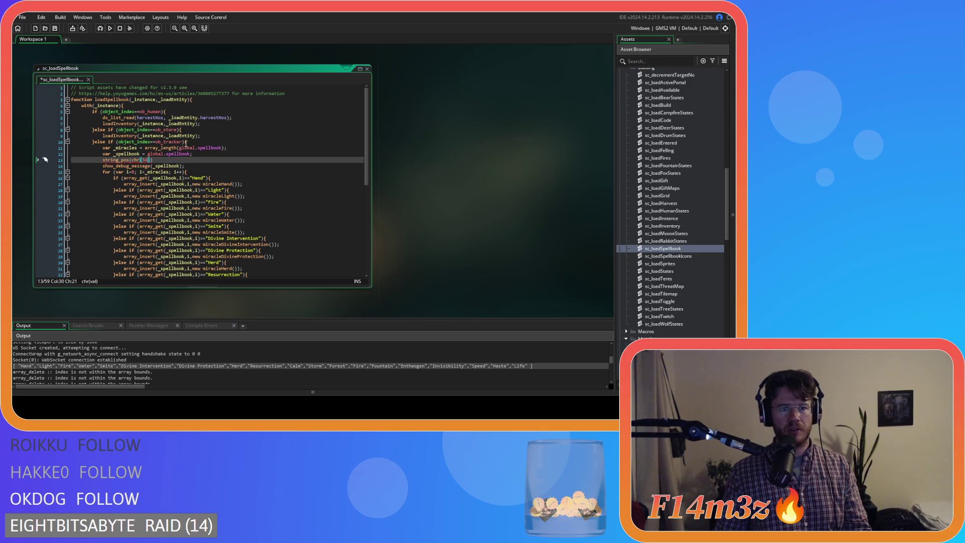
{"action": "type", "text": "),"}
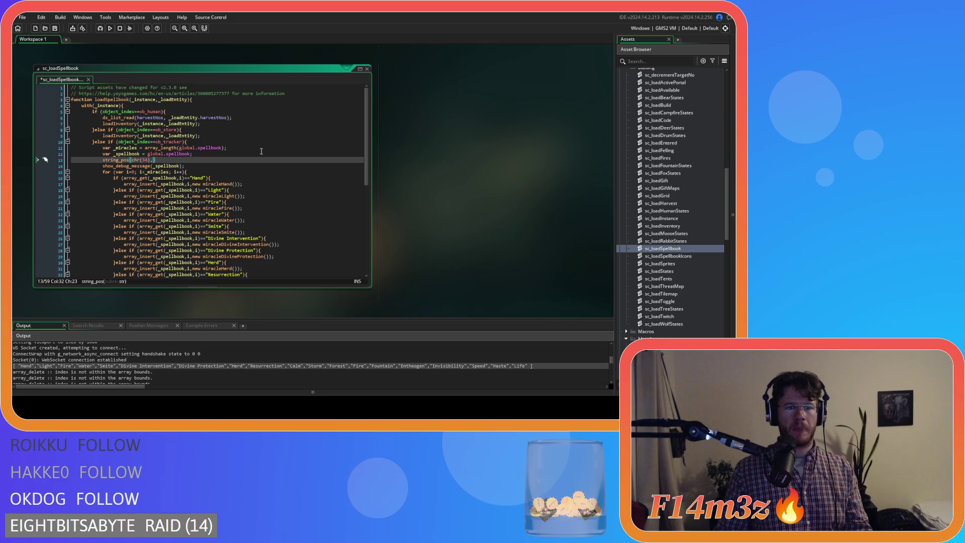
{"action": "type", "text": "_spellbook"}
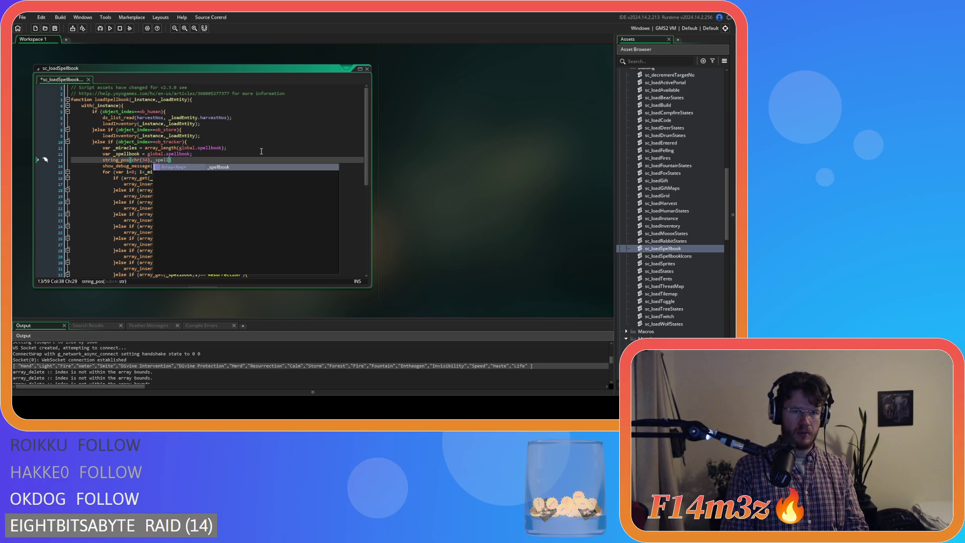
{"action": "left_click", "coordinate": [193, 158]}
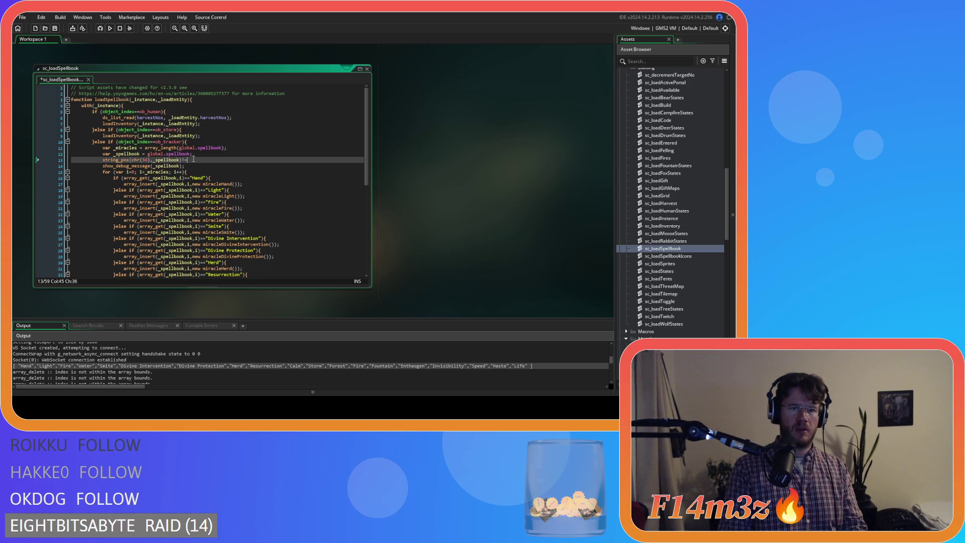
{"action": "type", "text": "0"}
{"action": "mouse_move", "coordinate": [110, 161]}
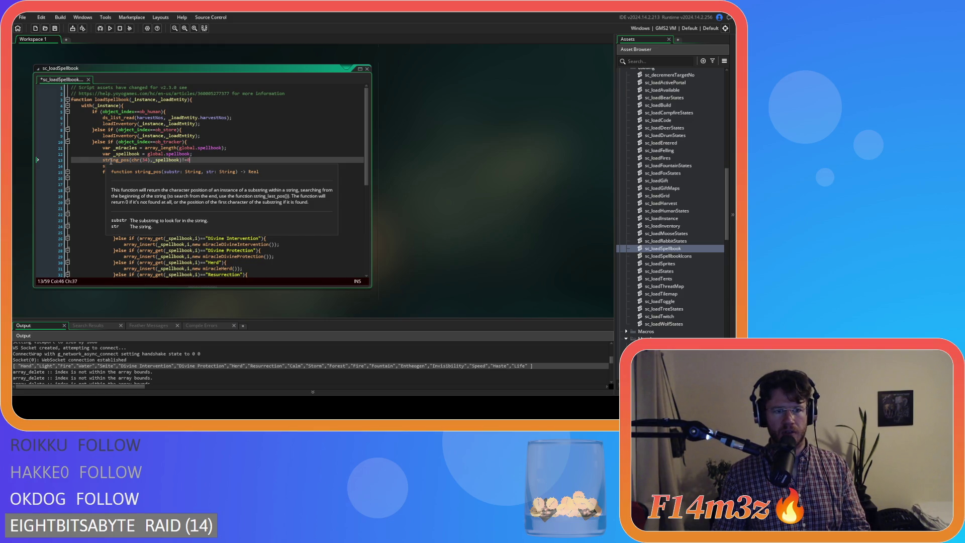
{"action": "left_click", "coordinate": [103, 159]}
{"action": "type", "text": "while ("}
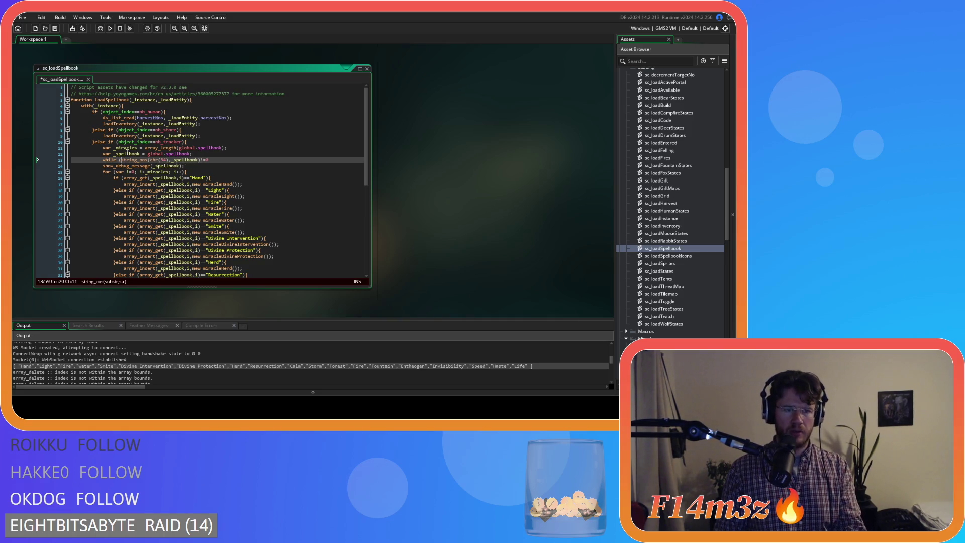
{"action": "left_click", "coordinate": [214, 160]}
{"action": "type", "text": ")"}
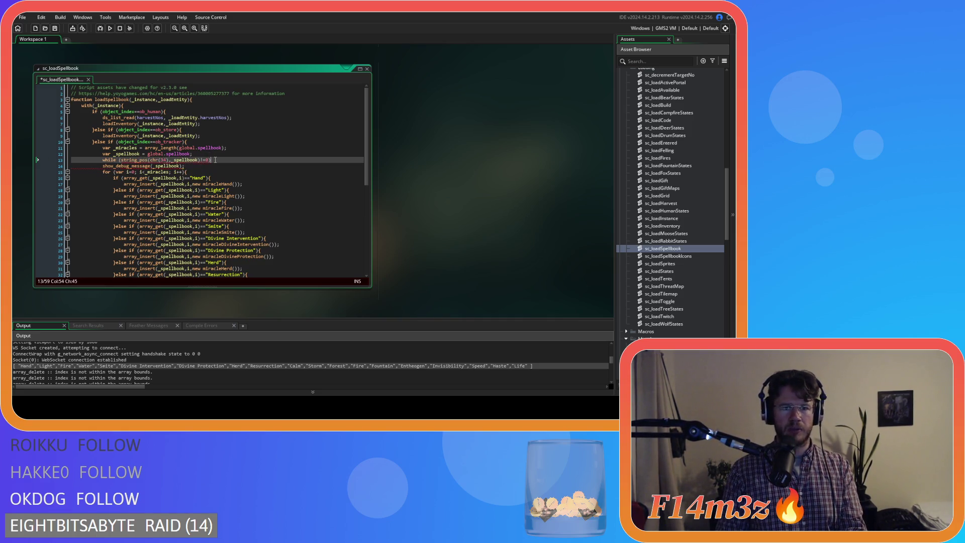
{"action": "key", "text": "Return"}
{"action": "key", "text": "Return"}
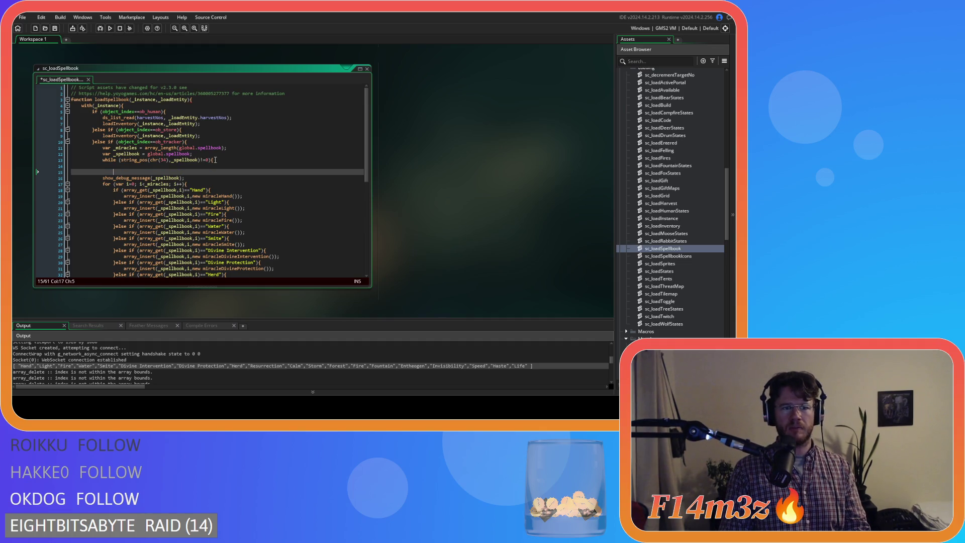
Store the quote position in the loop body as var _pos = string_pos(chr(34),_spellbook)
{"action": "key", "text": "Up"}
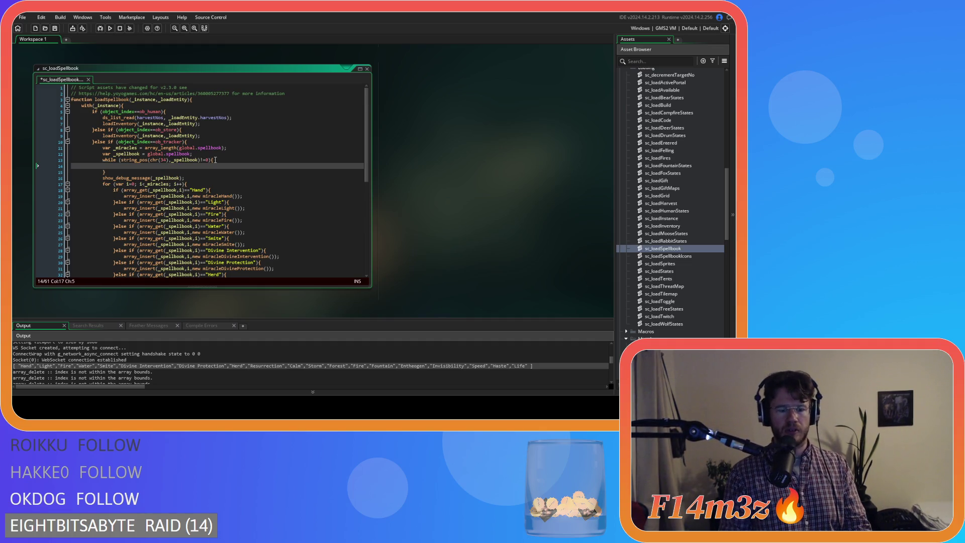
{"action": "left_click_drag", "start_coordinate": [121, 159], "coordinate": [206, 160]}
{"action": "key", "text": "ctrl+c"}
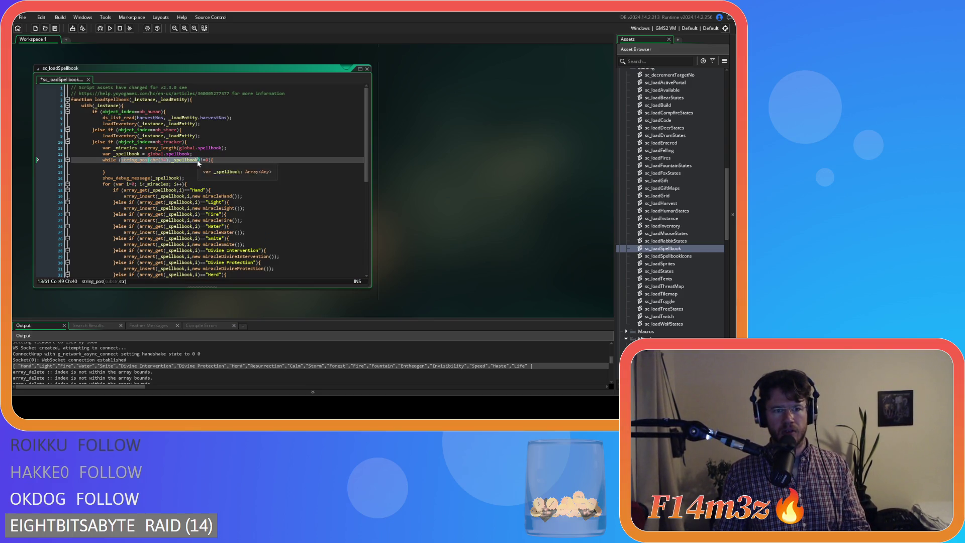
{"action": "left_click", "coordinate": [168, 167]}
{"action": "key", "text": "ctrl+v"}
{"action": "left_click", "coordinate": [114, 168]}
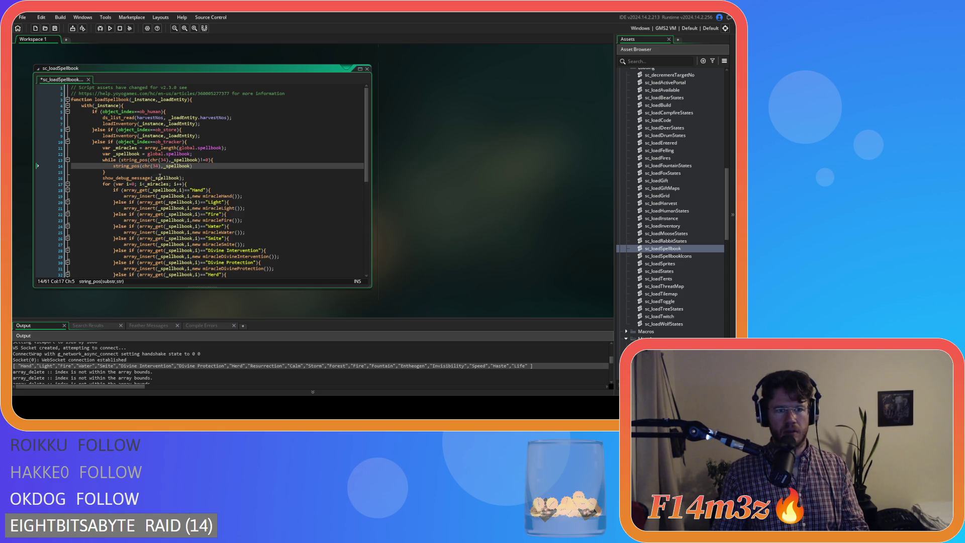
{"action": "type", "text": "var _pos"}
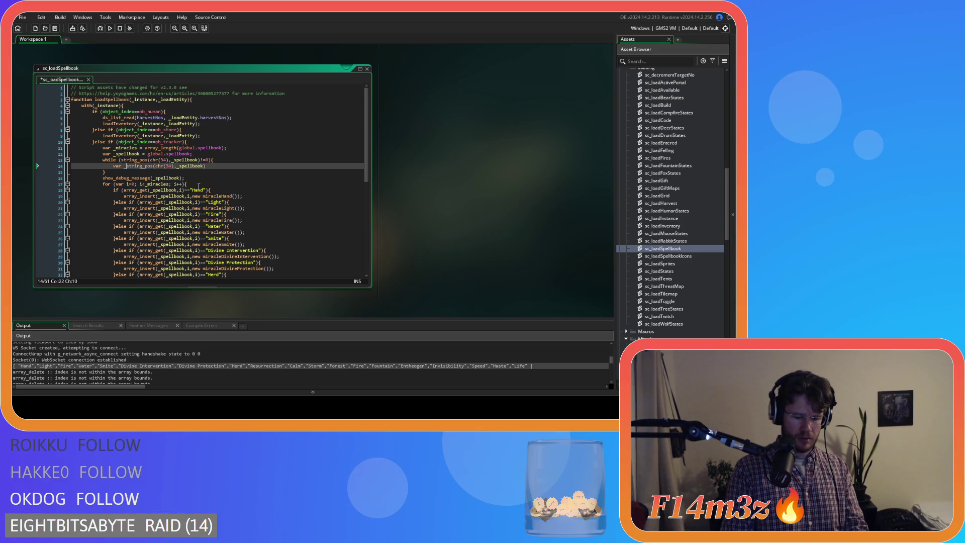
{"action": "type", "text": " ="}
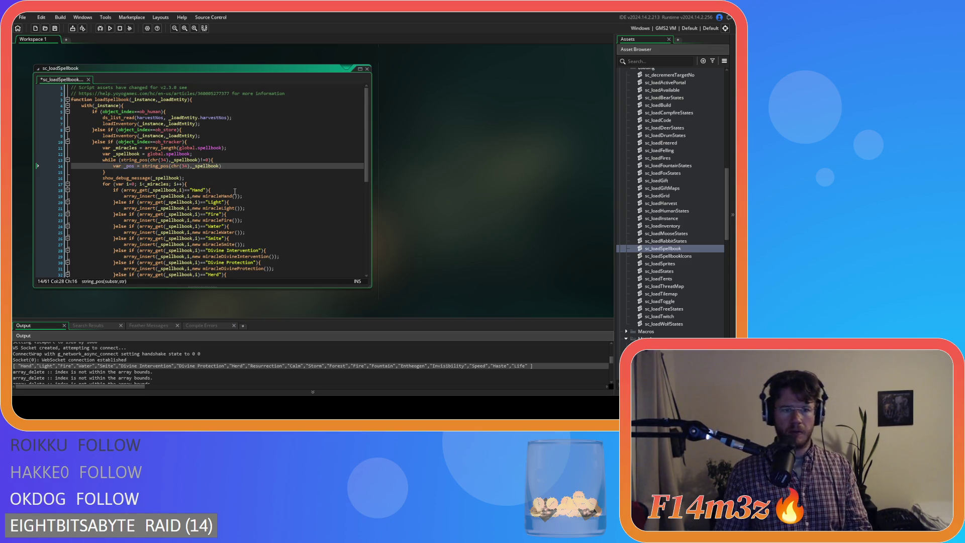
Add _spellbook = string_delete(_spellbook,_pos,1) on the next line and save the script
{"action": "left_click", "coordinate": [241, 166]}
{"action": "key", "text": "Return"}
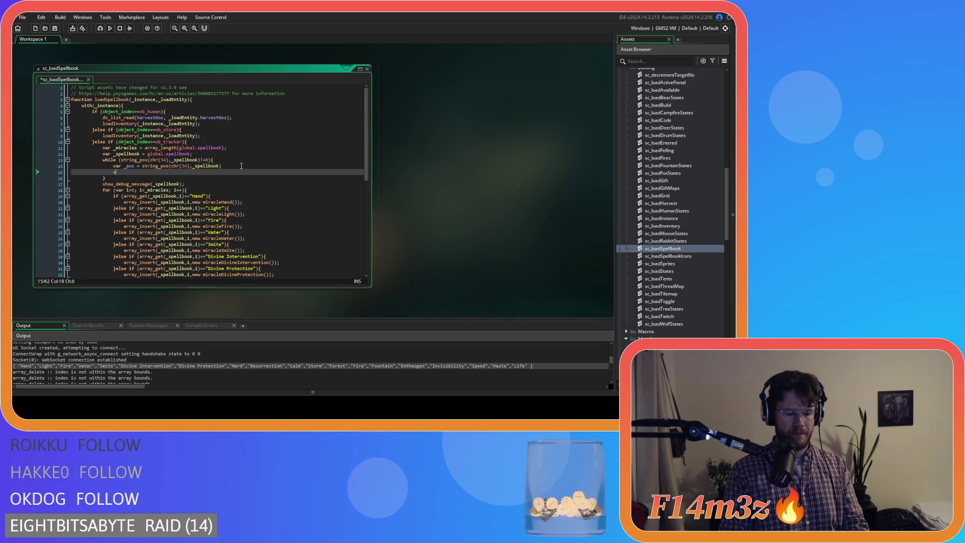
{"action": "type", "text": "tring_de"}
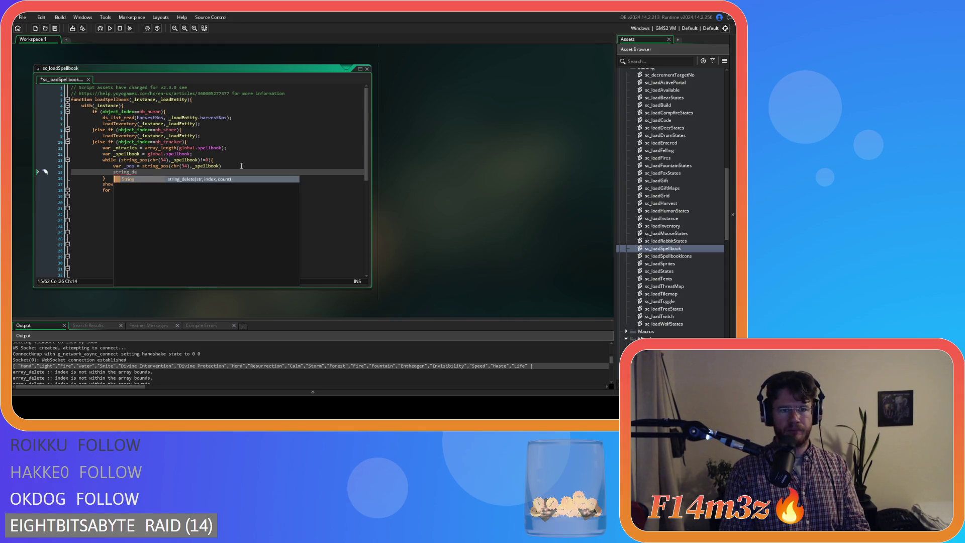
{"action": "key", "text": "Return"}
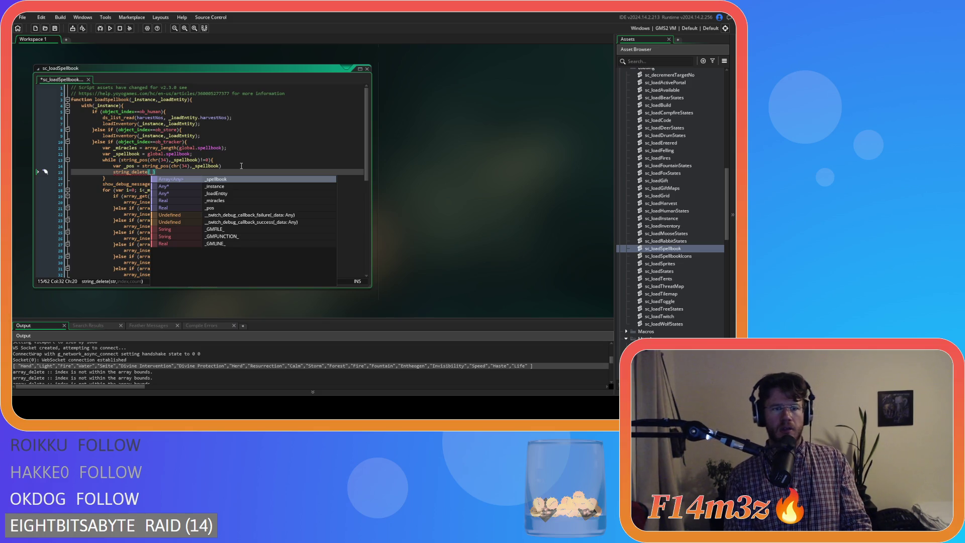
{"action": "type", "text": "sp"}
{"action": "key", "text": "Return"}
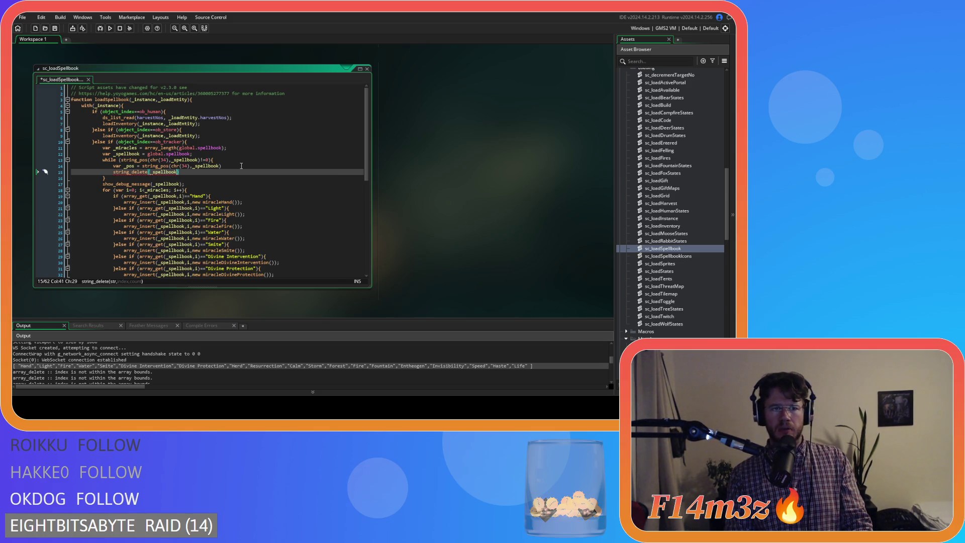
{"action": "type", "text": ","}
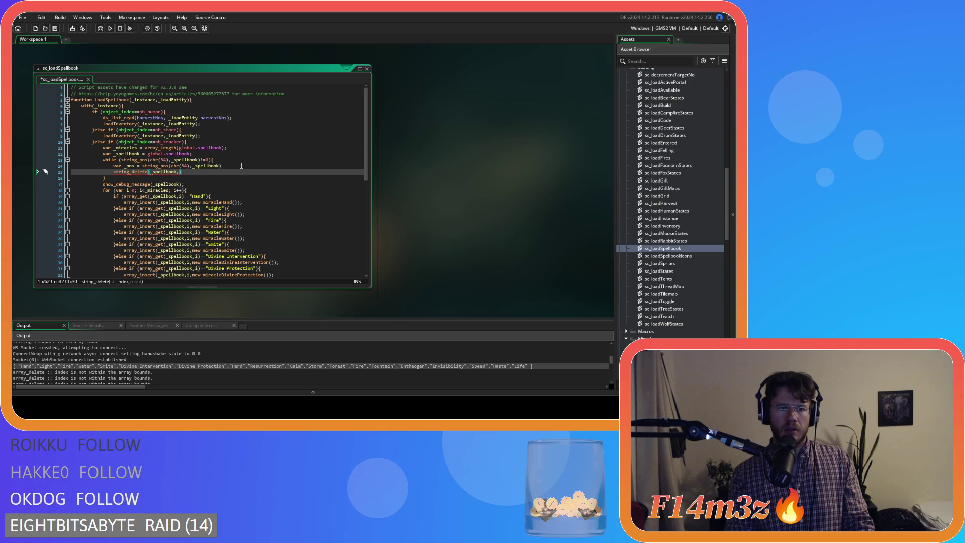
{"action": "type", "text": "_pos,1"}
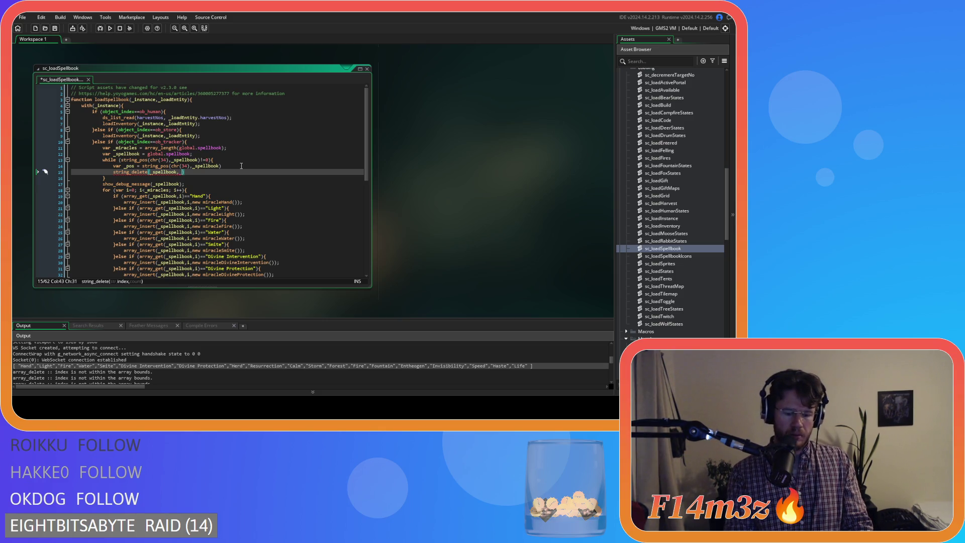
{"action": "type", "text": ")"}
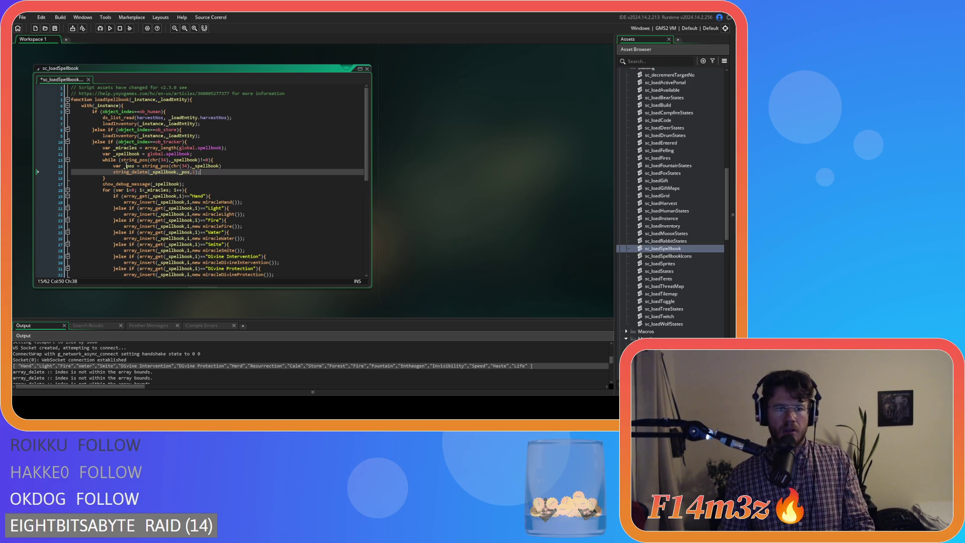
{"action": "left_click", "coordinate": [114, 172]}
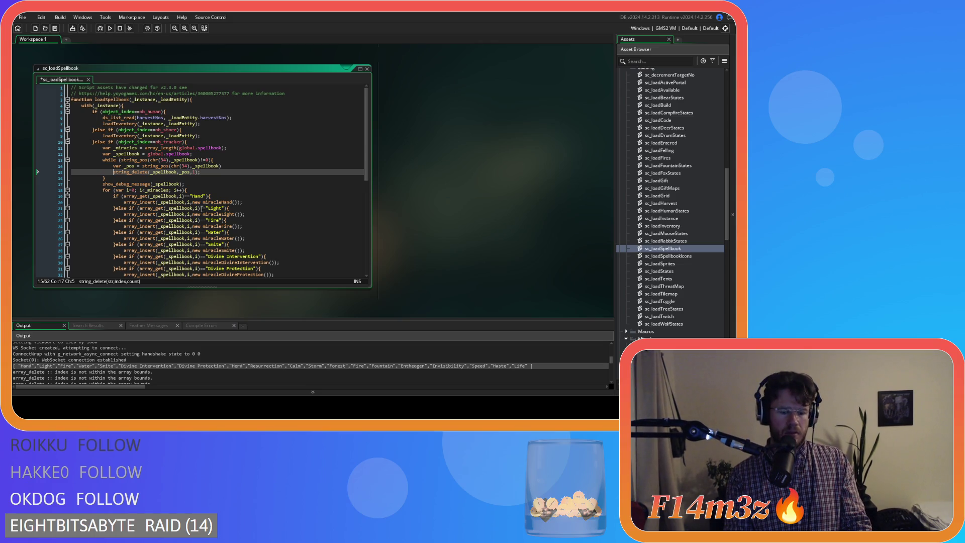
{"action": "type", "text": "_spellboo"}
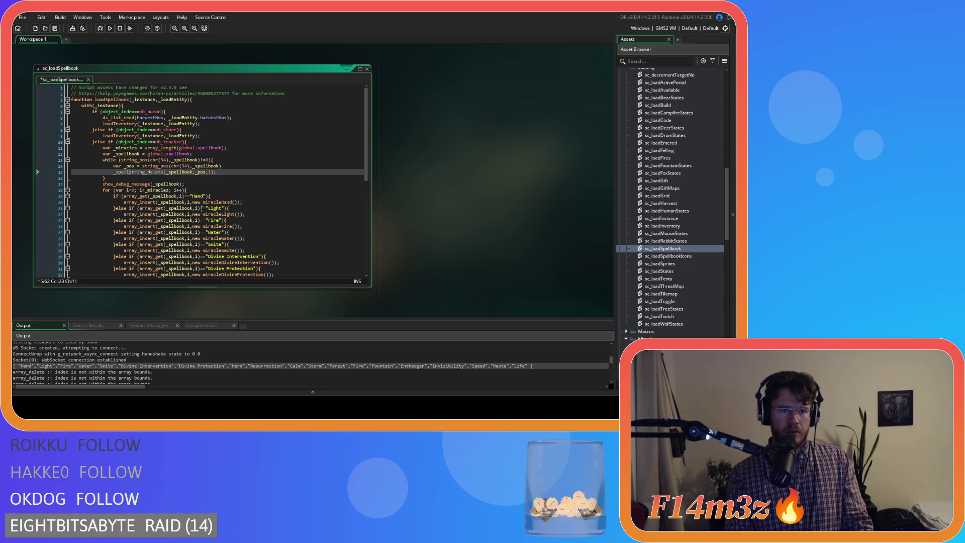
{"action": "type", "text": "k ="}
{"action": "left_click", "coordinate": [251, 173]}
{"action": "key", "text": "ctrl+s"}
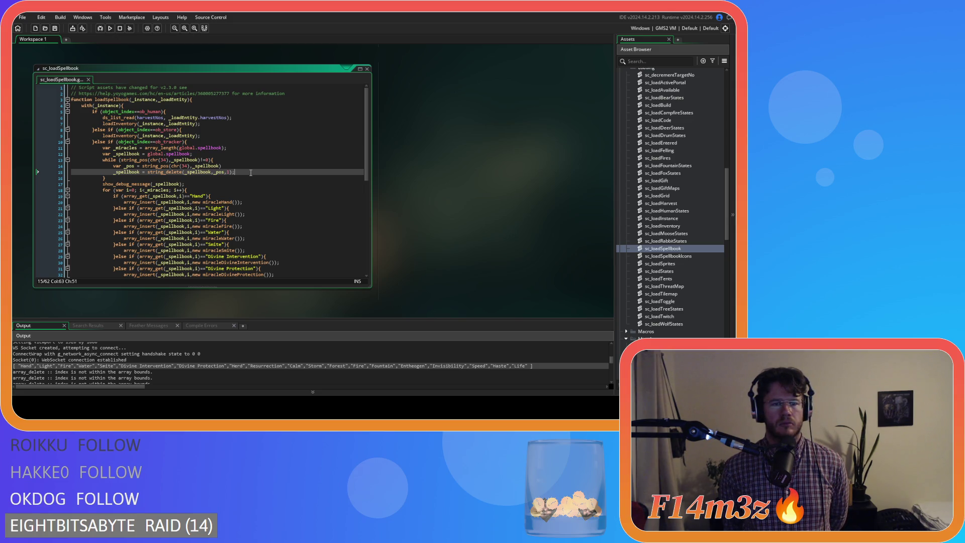
{"action": "key", "text": "ctrl+z"}
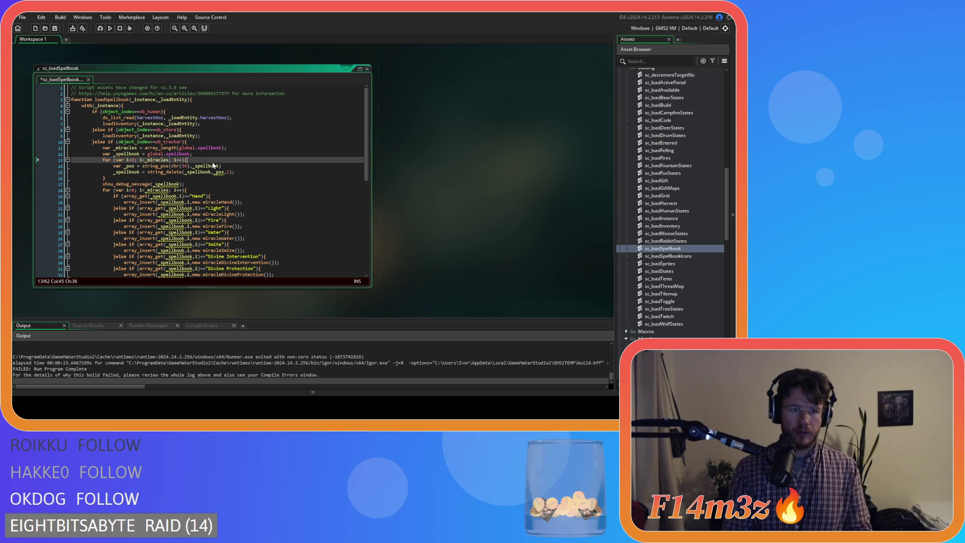
Insert a new line after the for loop header on line 13 reading repeat
{"action": "left_click", "coordinate": [181, 179]}
{"action": "left_click", "coordinate": [227, 173]}
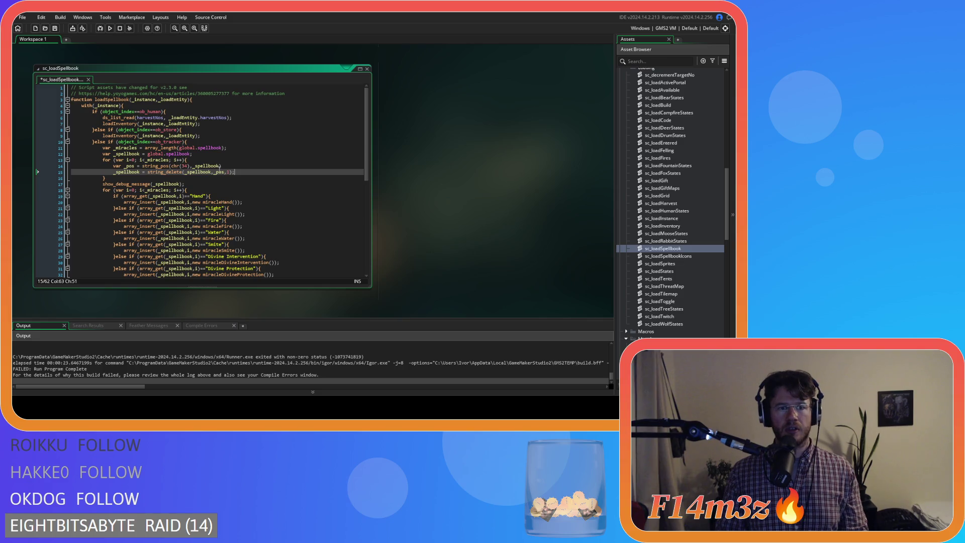
{"action": "left_click", "coordinate": [236, 168]}
{"action": "left_click", "coordinate": [216, 161]}
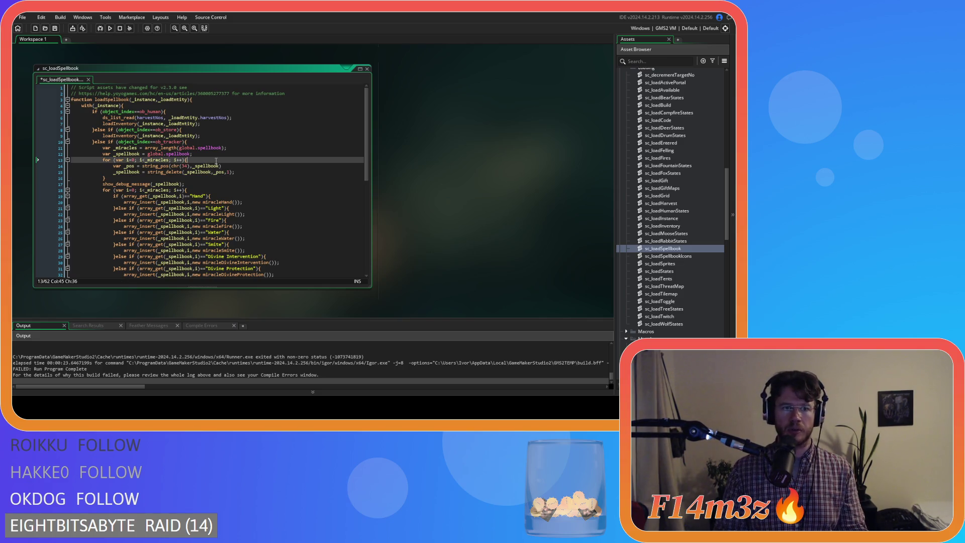
{"action": "key", "text": "Return"}
{"action": "type", "text": "repeat (2"}
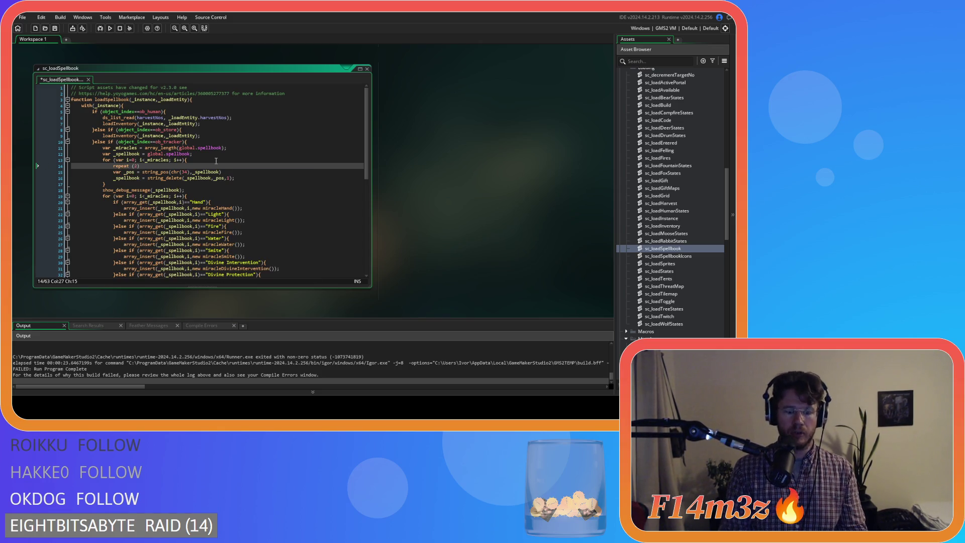
Indent lines 15 and 16 under repeat, close the block with a brace, and save
{"action": "left_click", "coordinate": [111, 174]}
{"action": "key", "text": "Tab"}
{"action": "key", "text": "Down"}
{"action": "key", "text": "Tab"}
{"action": "left_click", "coordinate": [259, 178]}
{"action": "key", "text": "Return"}
{"action": "type", "text": "}"}
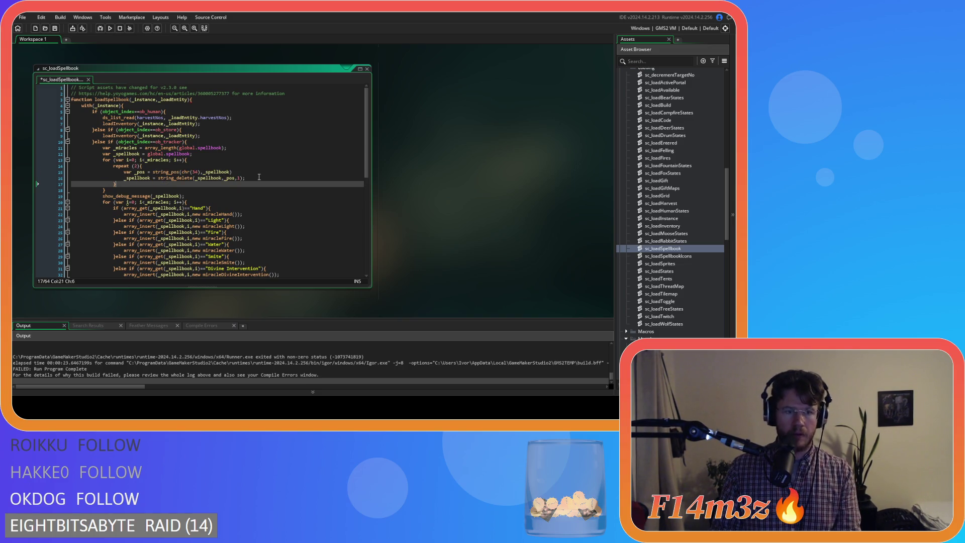
{"action": "left_click", "coordinate": [251, 172]}
{"action": "key", "text": "ctrl+s"}
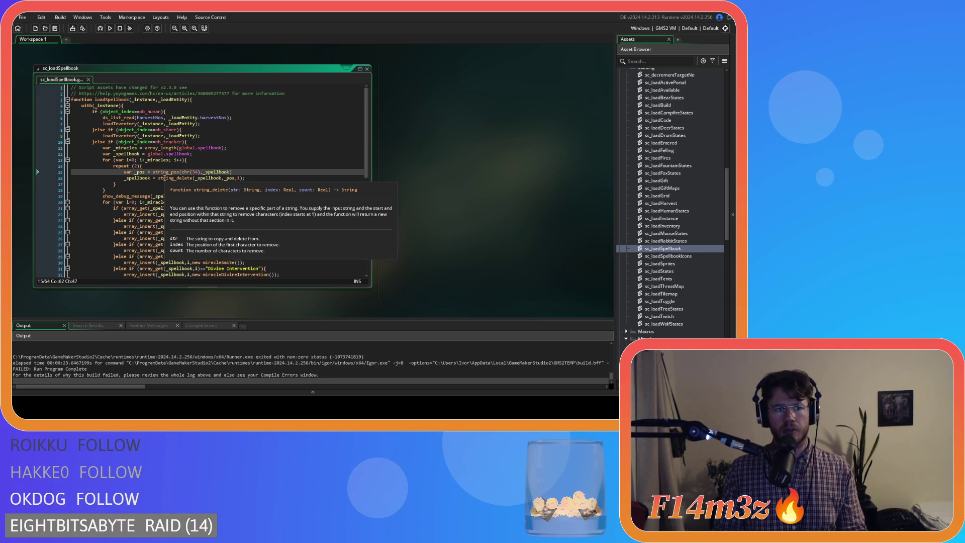
Make line 15 search array_get(_spellbook,i), save, and begin an array_set call on line 16
{"action": "left_click", "coordinate": [192, 172]}
{"action": "left_click", "coordinate": [213, 172]}
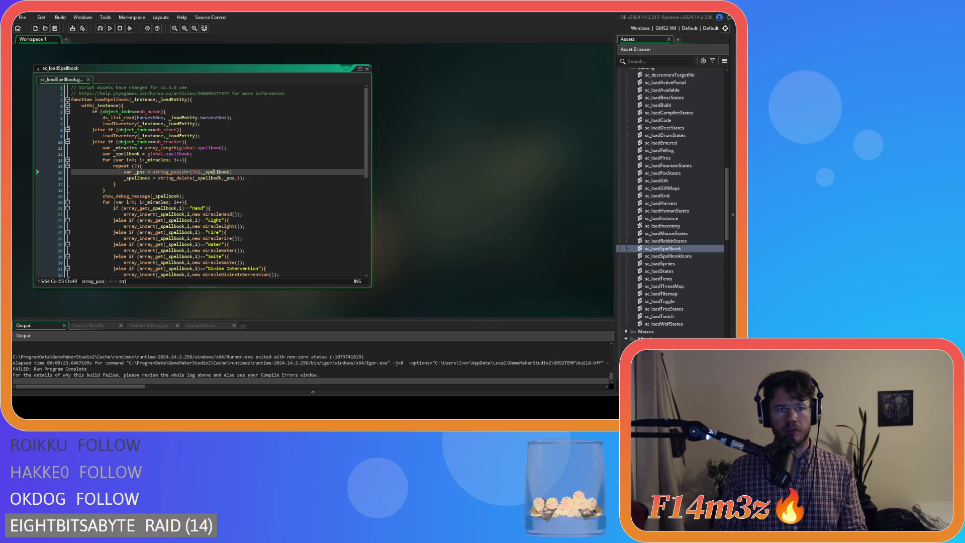
{"action": "double_click", "coordinate": [213, 171]}
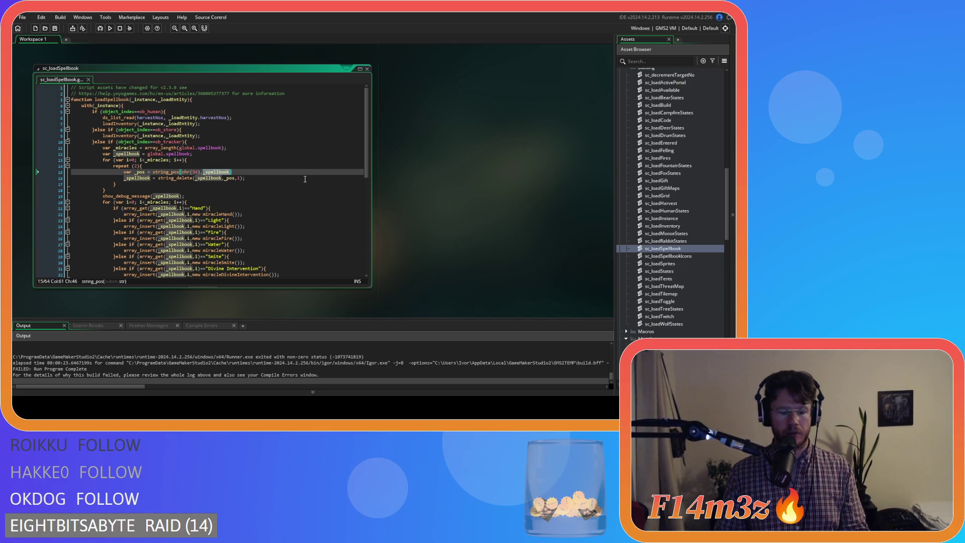
{"action": "type", "text": "array_"}
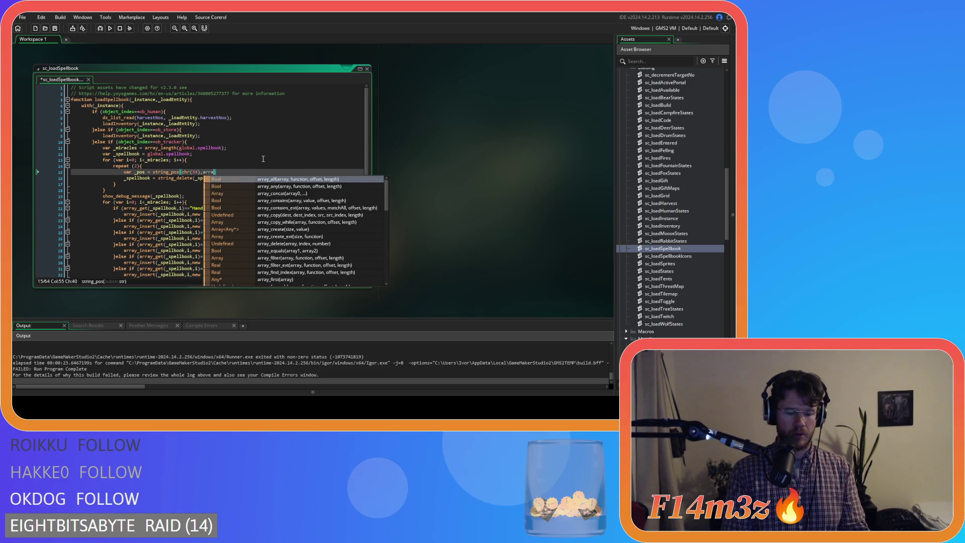
{"action": "type", "text": "get"}
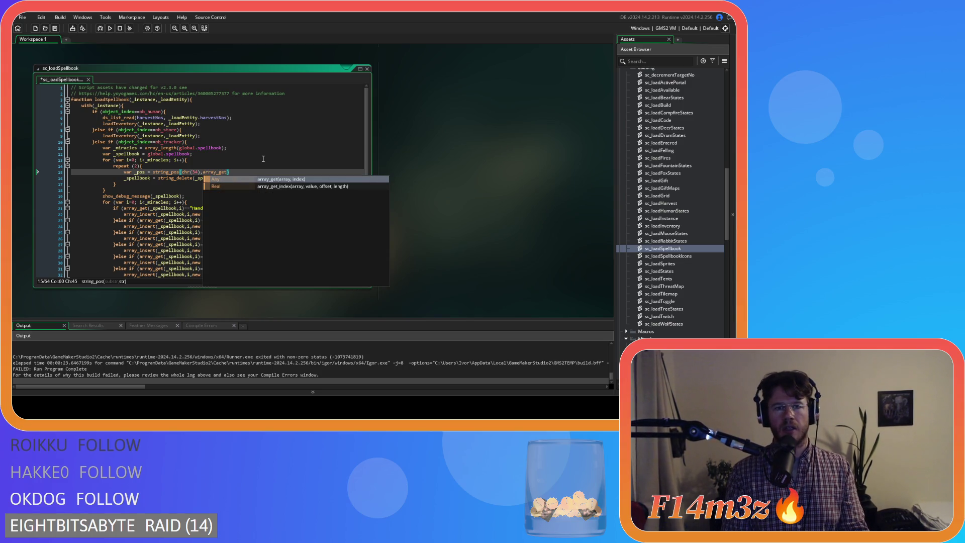
{"action": "type", "text": "(_spel"}
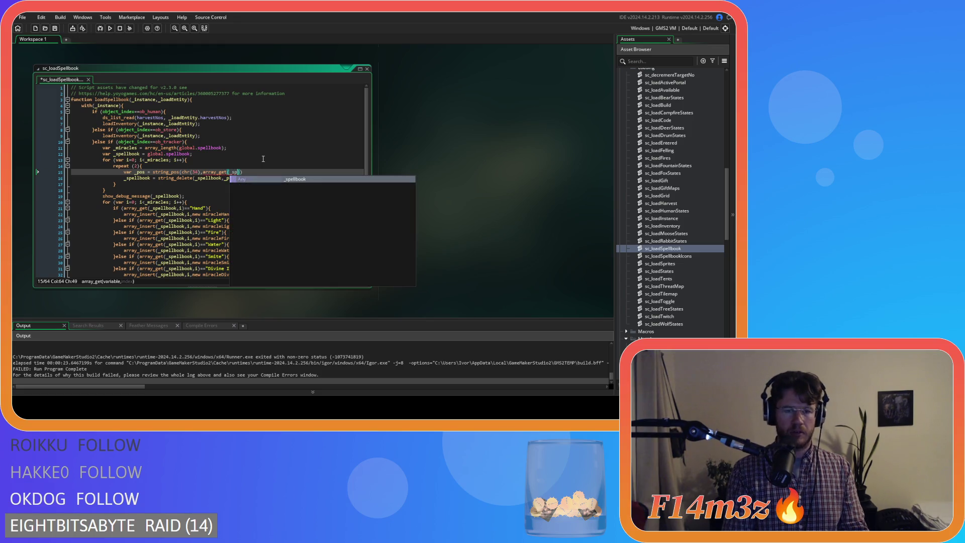
{"action": "key", "text": "Return"}
{"action": "type", "text": ",i"}
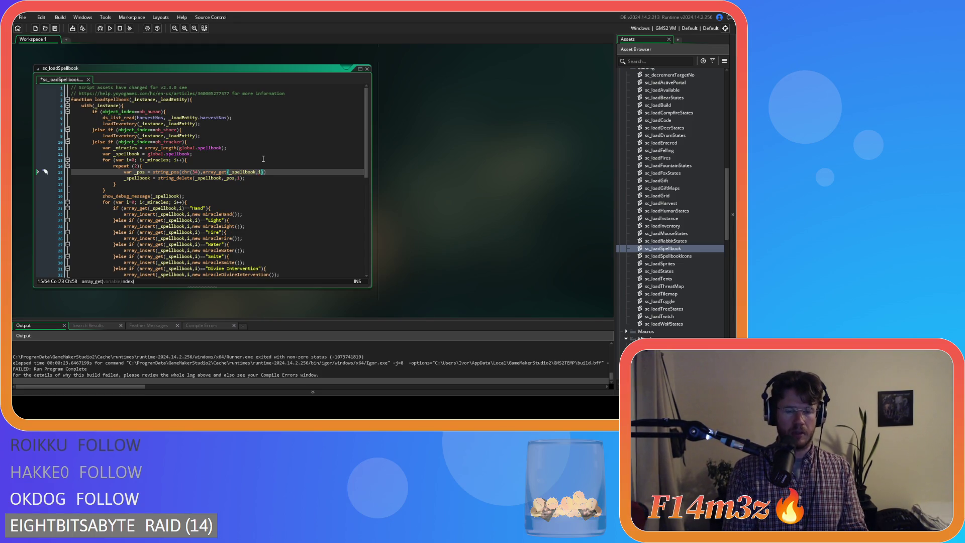
{"action": "type", "text": "));"}
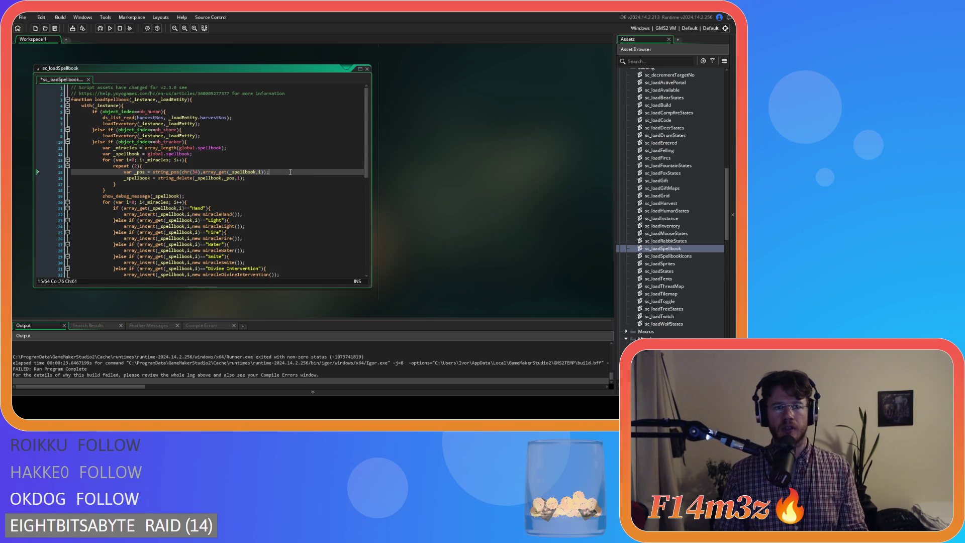
{"action": "key", "text": "ctrl+s"}
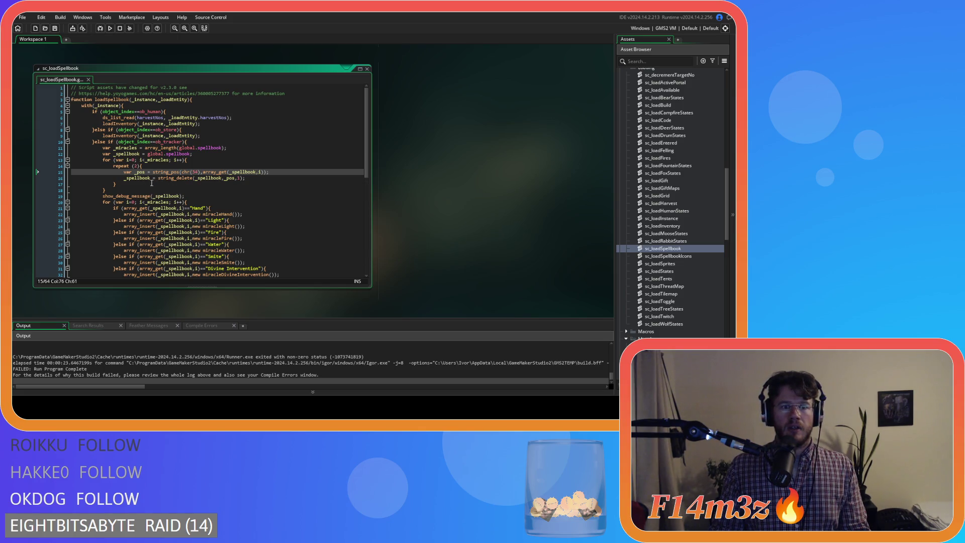
{"action": "double_click", "coordinate": [133, 179]}
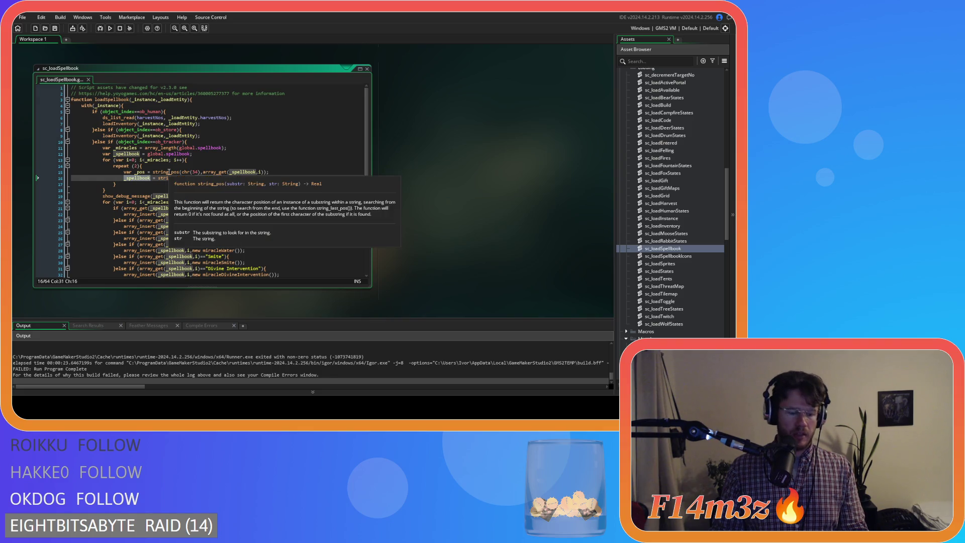
{"action": "type", "text": "array_se"}
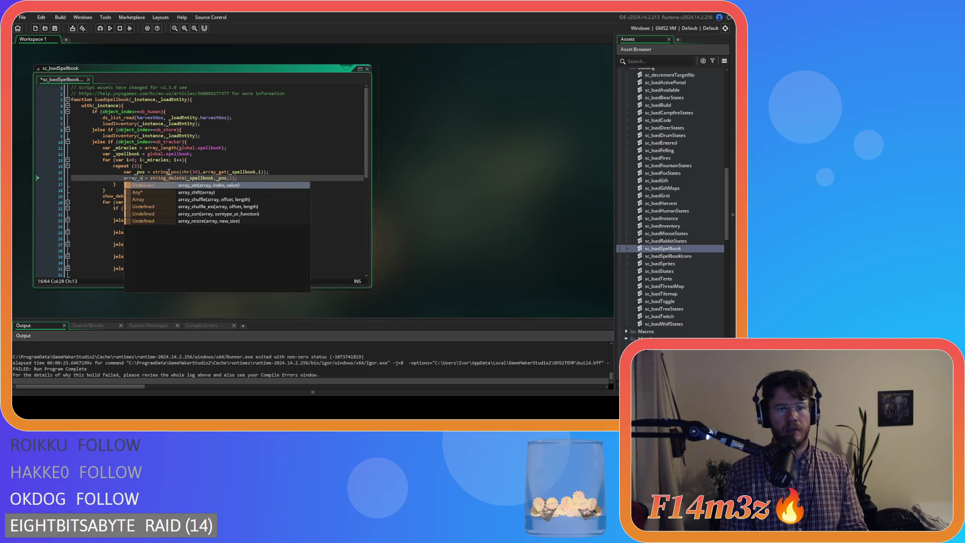
Finish the array_set( opening on line 16 and review the array_insert and array_get calls on lines 22–23
{"action": "type", "text": "t("}
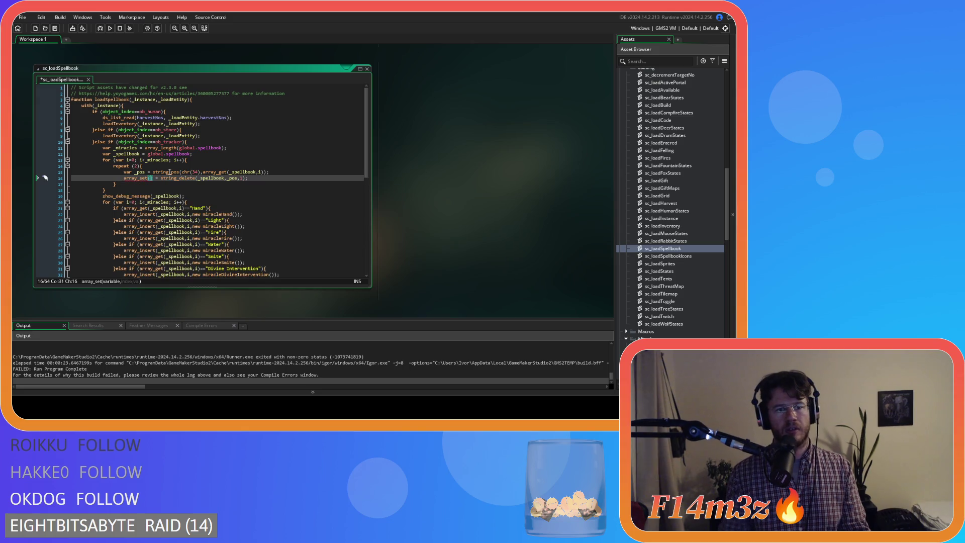
{"action": "mouse_move", "coordinate": [132, 180]}
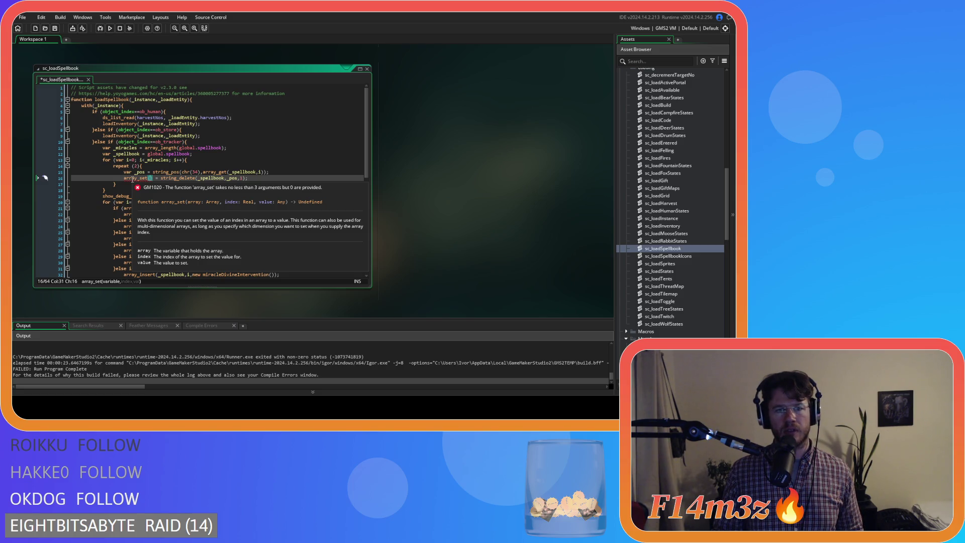
{"action": "mouse_move", "coordinate": [210, 236]}
{"action": "left_click", "coordinate": [148, 214]}
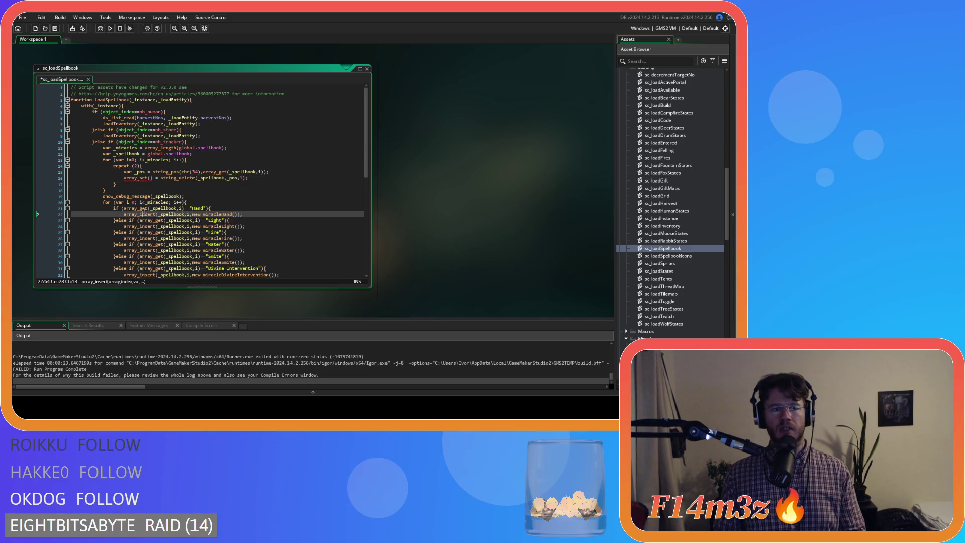
{"action": "key", "text": "Right"}
{"action": "key", "text": "Right"}
{"action": "key", "text": "Right"}
{"action": "left_click", "coordinate": [139, 178]}
{"action": "left_click", "coordinate": [140, 219]}
{"action": "left_click", "coordinate": [133, 214]}
Replace all array_insert occurrences with array_set using Find and Replace
{"action": "double_click", "coordinate": [136, 214]}
{"action": "key", "text": "ctrl+f"}
{"action": "left_click", "coordinate": [243, 97]}
{"action": "left_click", "coordinate": [330, 107]}
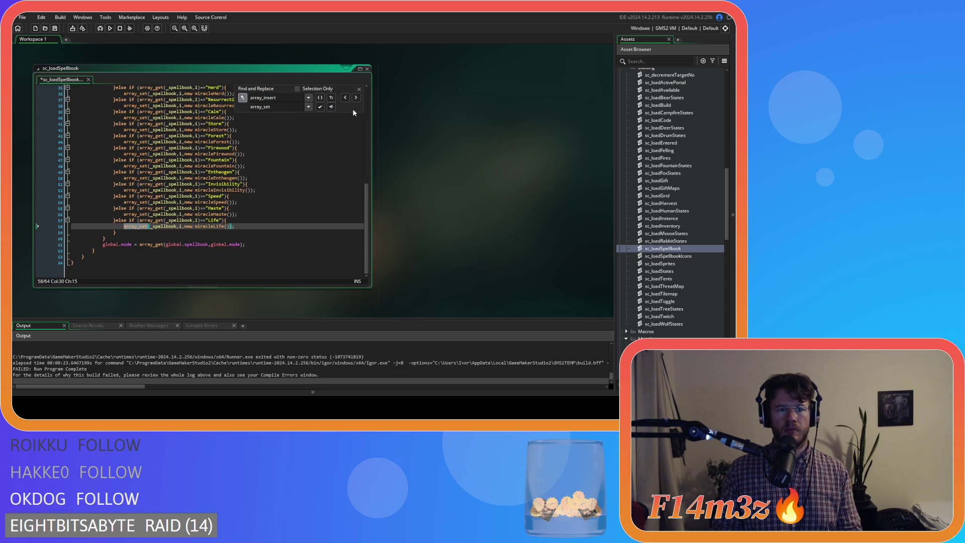
{"action": "left_click", "coordinate": [359, 89]}
{"action": "scroll", "coordinate": [201, 176], "scroll_direction": "up", "scroll_amount": 10}
{"action": "left_click", "coordinate": [135, 177]}
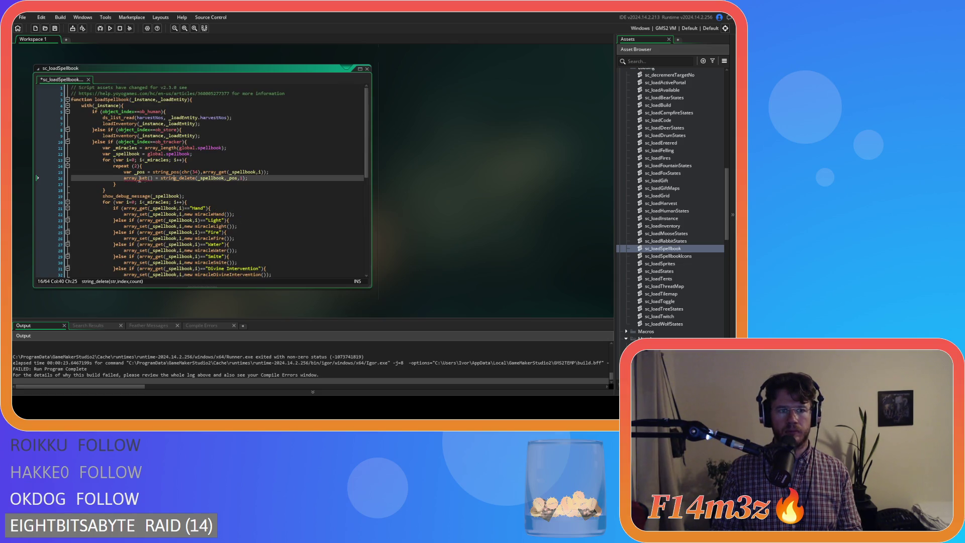
Dismiss the error popup and put _spellbook,i as the first arguments of array_set
{"action": "mouse_move", "coordinate": [135, 178]}
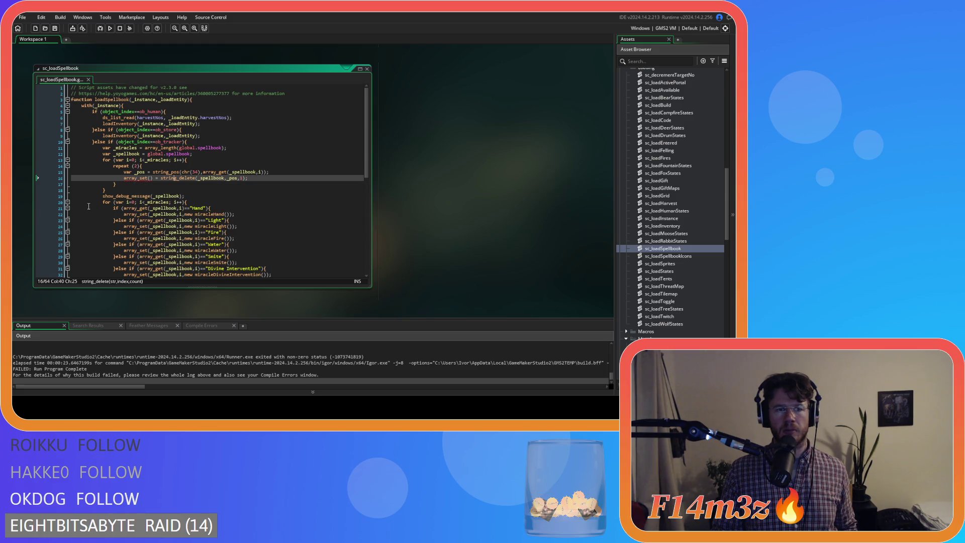
{"action": "left_click", "coordinate": [146, 183]}
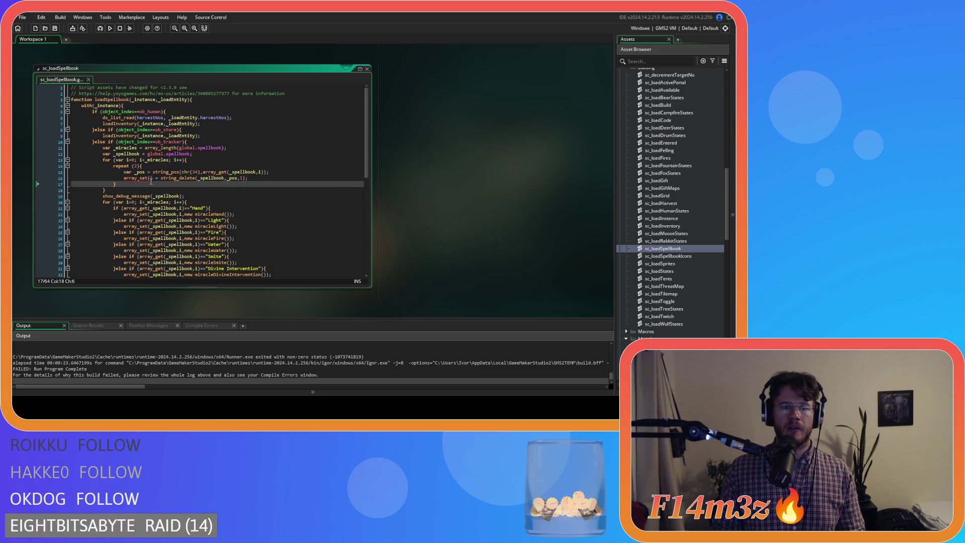
{"action": "left_click", "coordinate": [272, 178]}
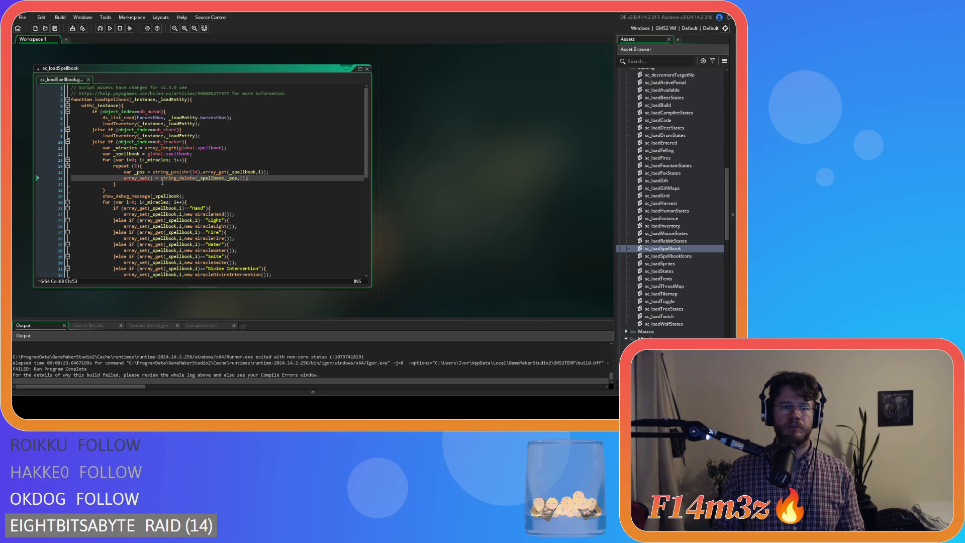
{"action": "left_click_drag", "start_coordinate": [229, 172], "coordinate": [260, 174]}
{"action": "key", "text": "ctrl+c"}
{"action": "left_click", "coordinate": [148, 178]}
{"action": "key", "text": "ctrl+v"}
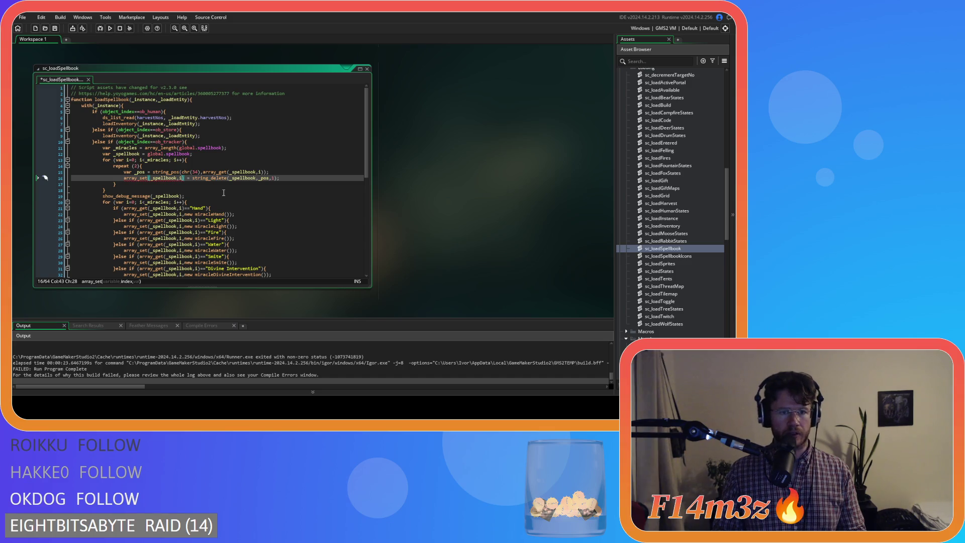
Move string_delete(_spellbook,_pos,1) in as array_set's third argument and remove the leftover equals sign
{"action": "left_click_drag", "start_coordinate": [192, 178], "coordinate": [273, 183]}
{"action": "key", "text": "Delete"}
{"action": "key", "text": "Delete"}
{"action": "left_click", "coordinate": [182, 178]}
{"action": "key", "text": "ctrl+v"}
{"action": "left_click", "coordinate": [183, 178]}
{"action": "type", "text": ","}
{"action": "left_click", "coordinate": [278, 179]}
{"action": "key", "text": "BackSpace"}
{"action": "key", "text": "BackSpace"}
{"action": "key", "text": "BackSpace"}
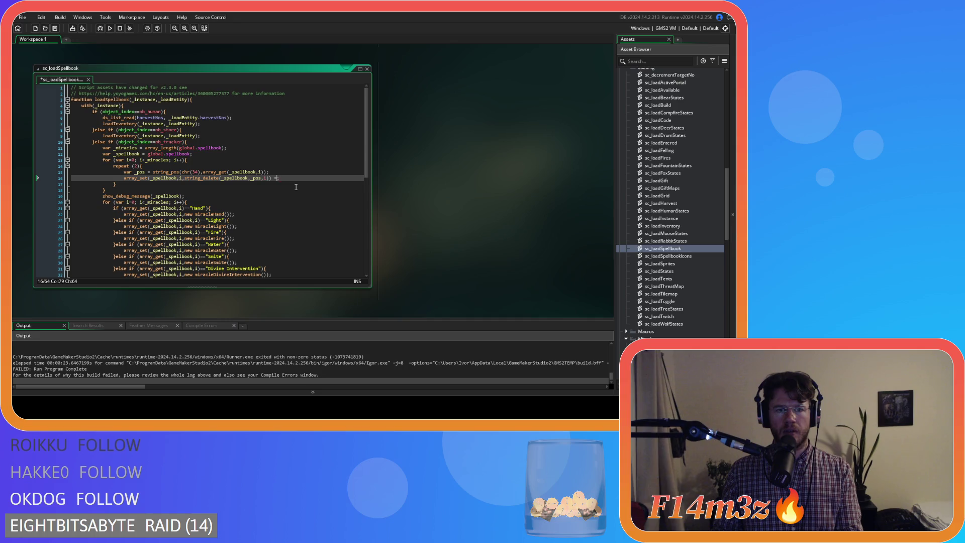
{"action": "left_click", "coordinate": [195, 178]}
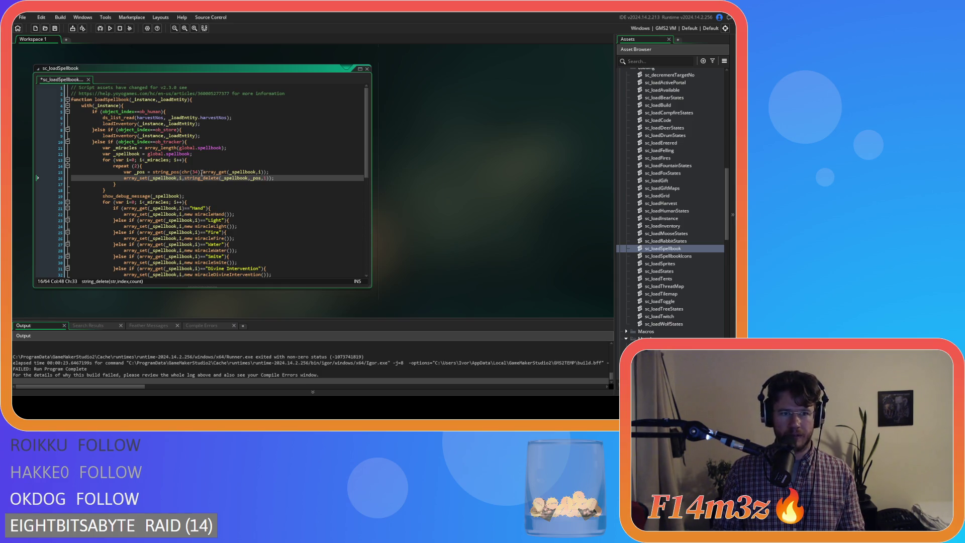
{"action": "left_click_drag", "start_coordinate": [202, 172], "coordinate": [264, 177]}
Add var _string = array_get(_spellbook,i) just inside the for loop and search _string
{"action": "type", "text": "_string"}
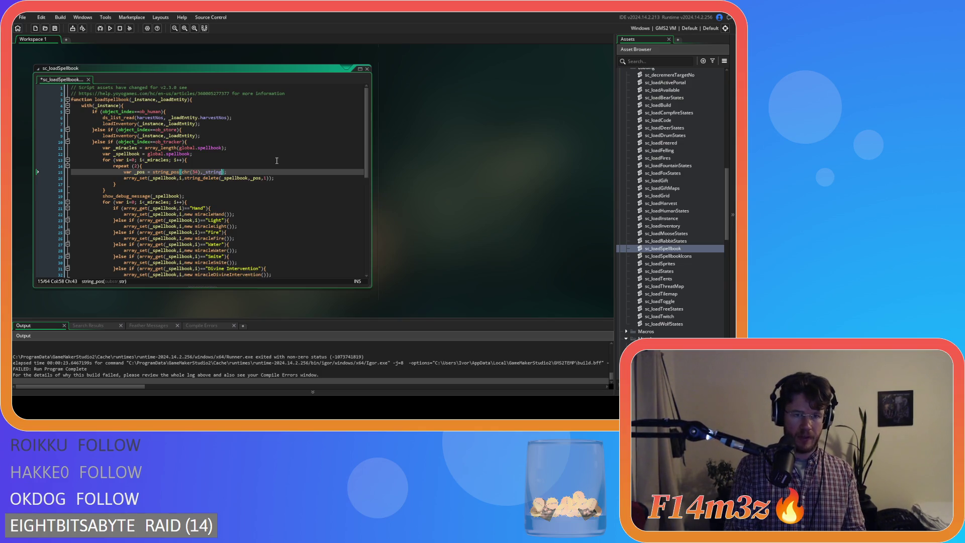
{"action": "left_click", "coordinate": [171, 166]}
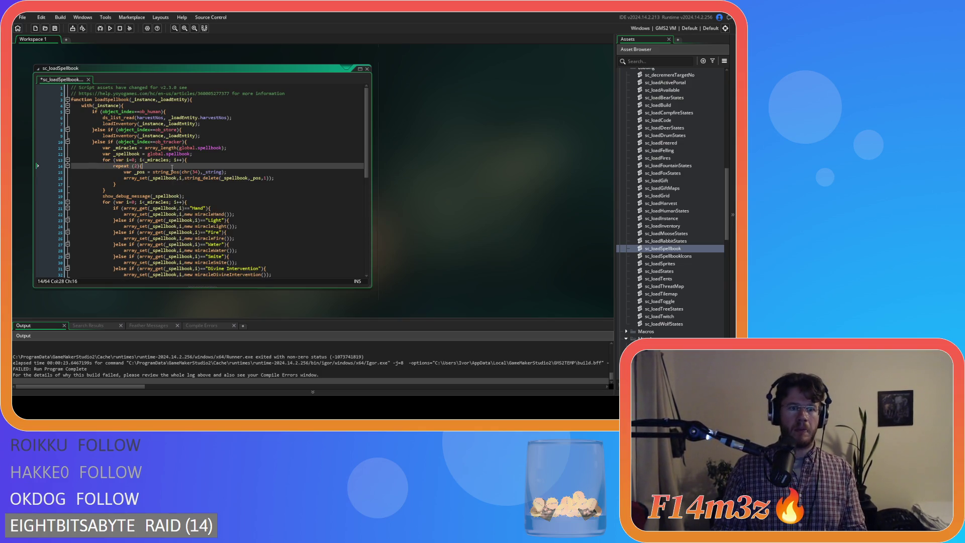
{"action": "key", "text": "Return"}
{"action": "type", "text": "var _"}
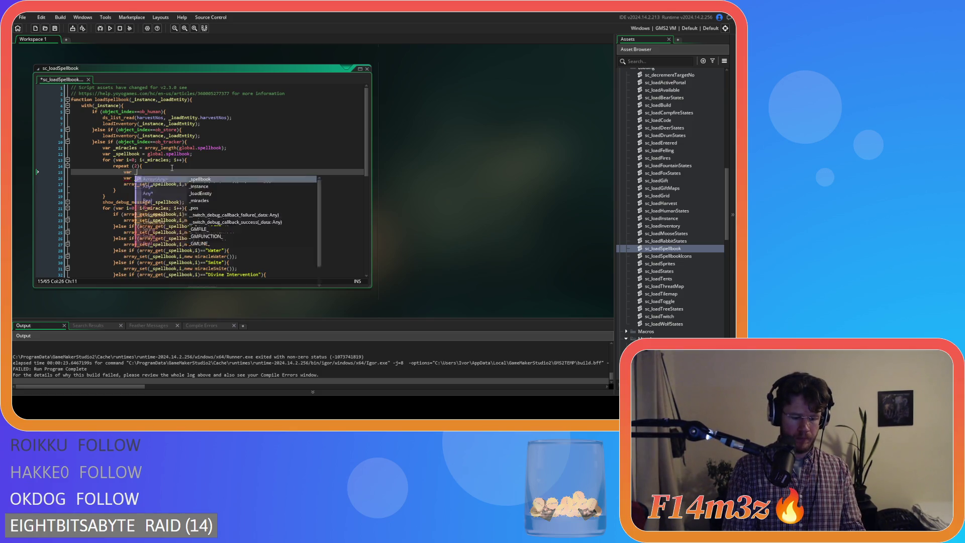
{"action": "type", "text": "string ="}
{"action": "key", "text": "ctrl+v"}
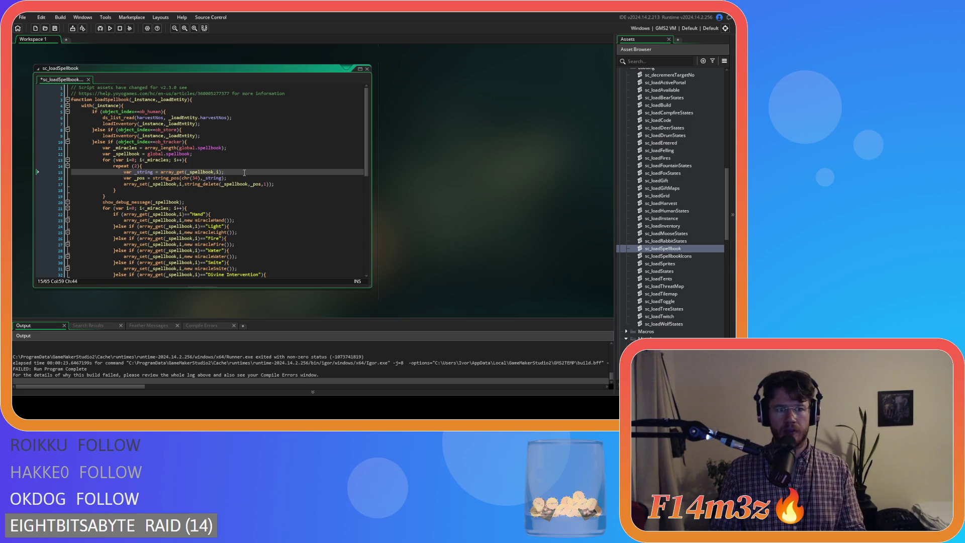
{"action": "left_click", "coordinate": [170, 184]}
{"action": "left_click", "coordinate": [168, 178]}
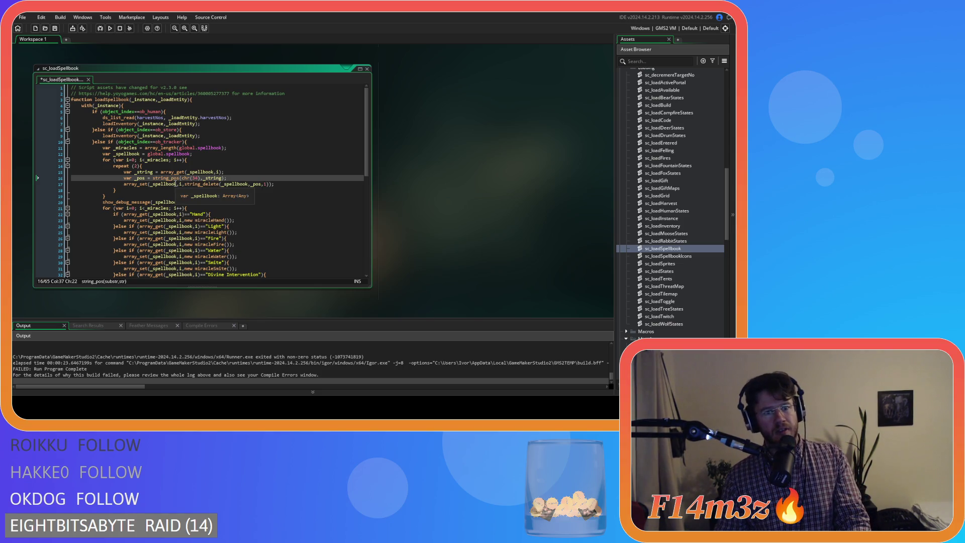
{"action": "left_click_drag", "start_coordinate": [225, 172], "coordinate": [124, 172]}
{"action": "key", "text": "BackSpace"}
{"action": "key", "text": "BackSpace"}
{"action": "key", "text": "BackSpace"}
{"action": "key", "text": "BackSpace"}
{"action": "left_click", "coordinate": [201, 161]}
{"action": "key", "text": "Return"}
{"action": "key", "text": "ctrl+v"}
Review the _pos, chr(34) and array_set arguments on lines 16–17
{"action": "left_click", "coordinate": [200, 177]}
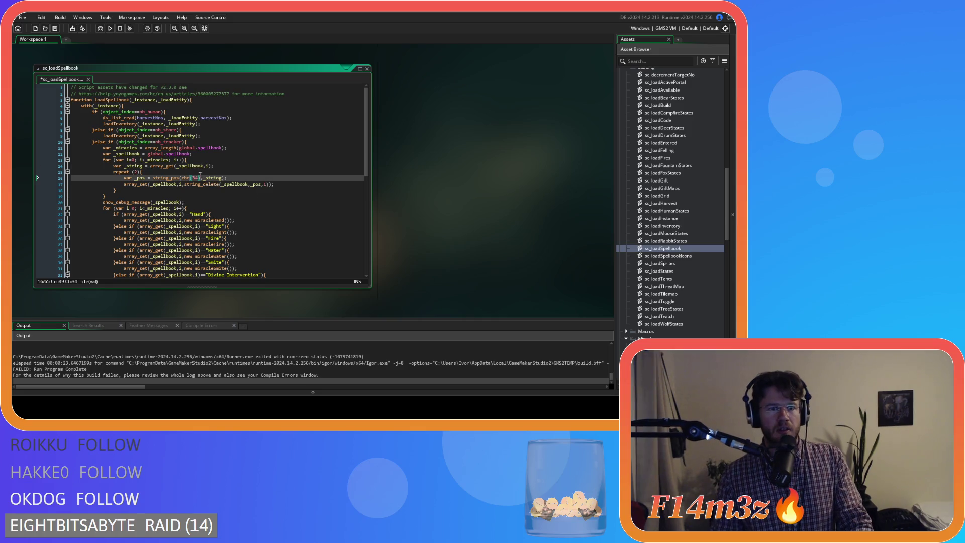
{"action": "double_click", "coordinate": [139, 178]}
{"action": "double_click", "coordinate": [192, 178]}
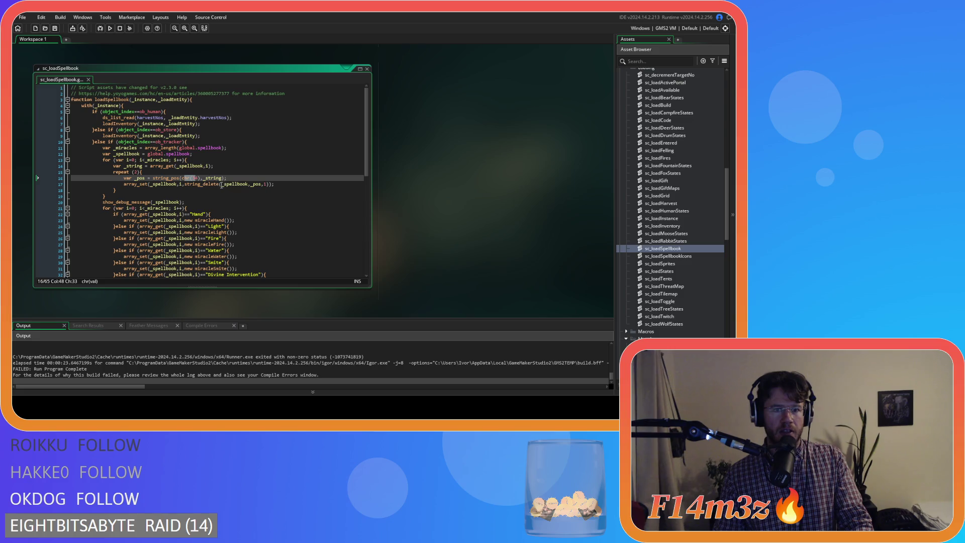
{"action": "left_click", "coordinate": [166, 184]}
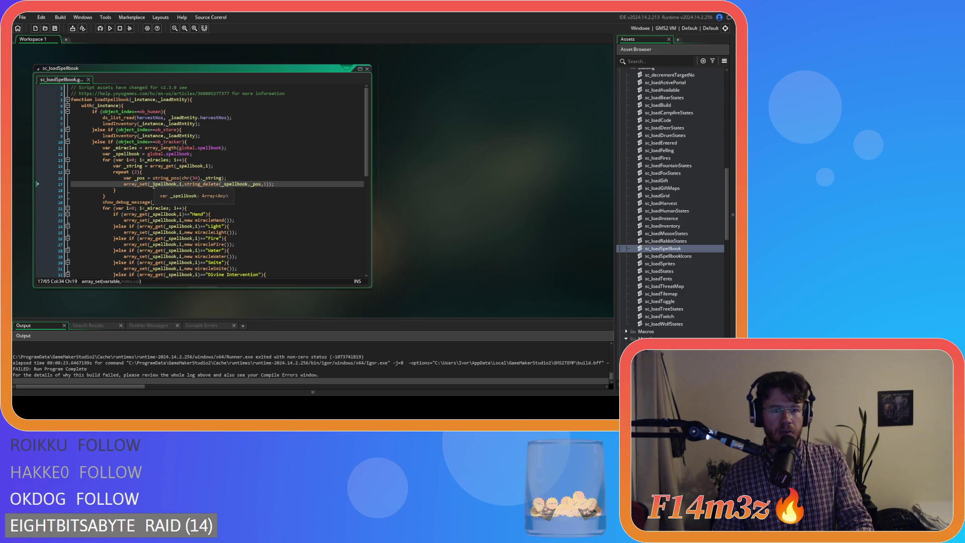
{"action": "left_click", "coordinate": [178, 184]}
{"action": "key", "text": "Right"}
{"action": "key", "text": "Right"}
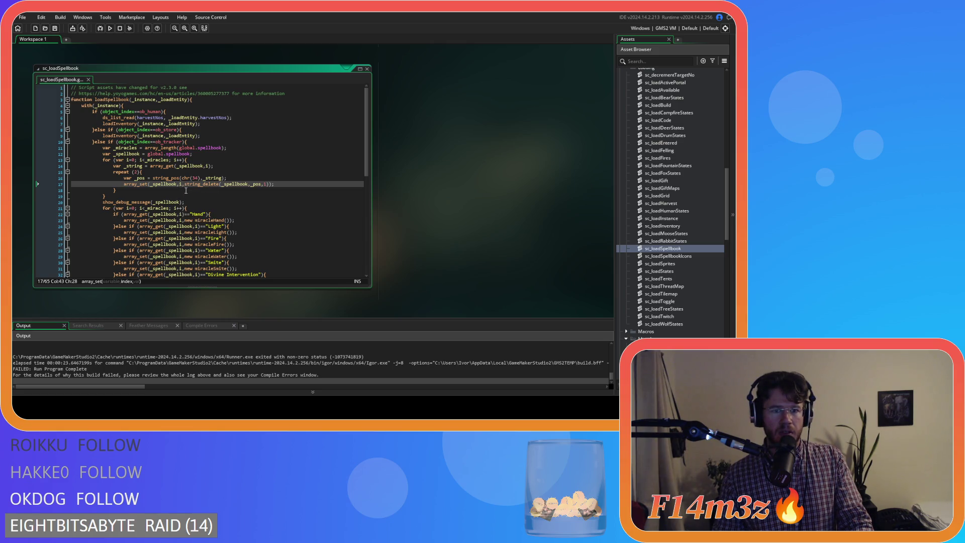
{"action": "left_click_drag", "start_coordinate": [185, 187], "coordinate": [209, 186]}
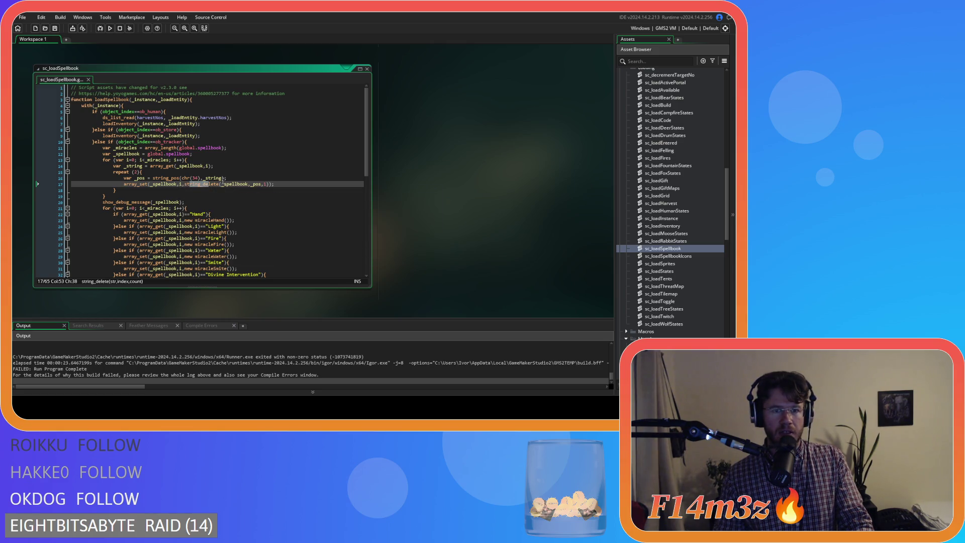
Replace _spellbook with _string inside string_delete on line 17, save, and build with F5
{"action": "double_click", "coordinate": [132, 168]}
{"action": "key", "text": "ctrl+c"}
{"action": "double_click", "coordinate": [234, 184]}
{"action": "key", "text": "ctrl+v"}
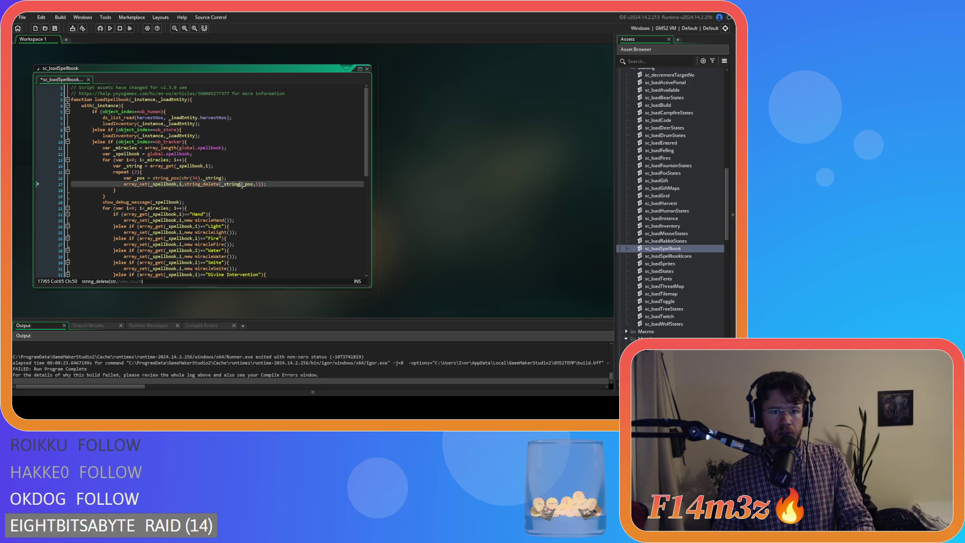
{"action": "left_click", "coordinate": [278, 185]}
{"action": "key", "text": "ctrl+s"}
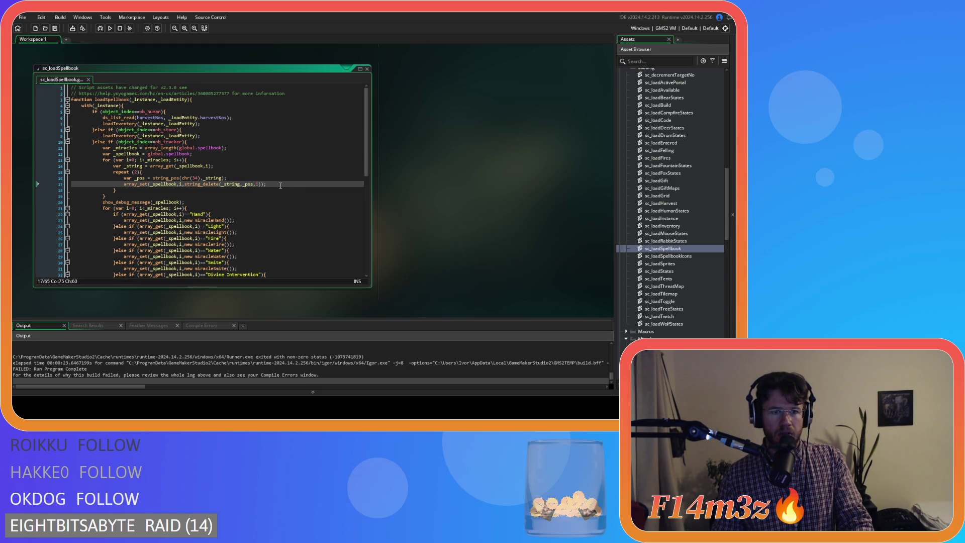
{"action": "left_click", "coordinate": [190, 203]}
{"action": "key", "text": "F5"}
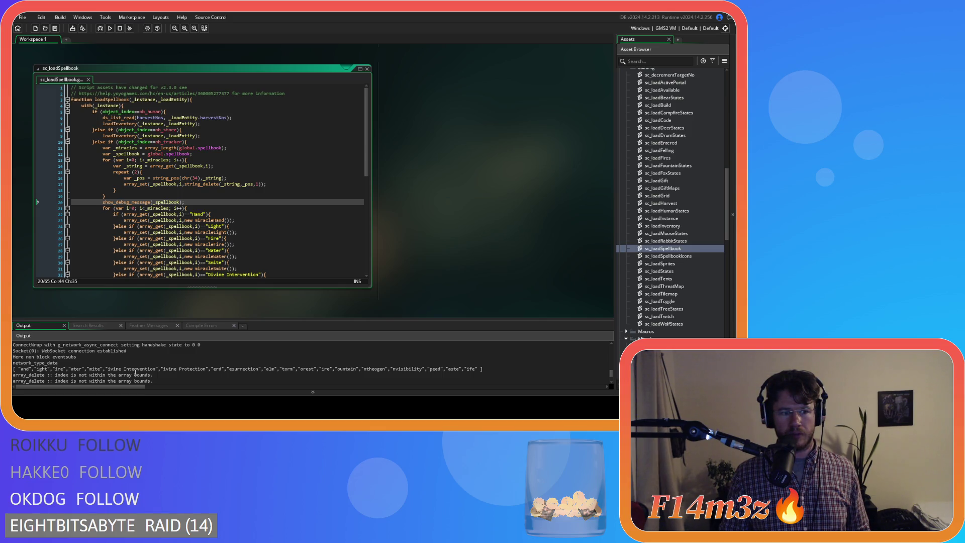
Select part of the printed miracle names in the Output log to read the truncated entries
{"action": "left_click_drag", "start_coordinate": [68, 369], "coordinate": [161, 371]}
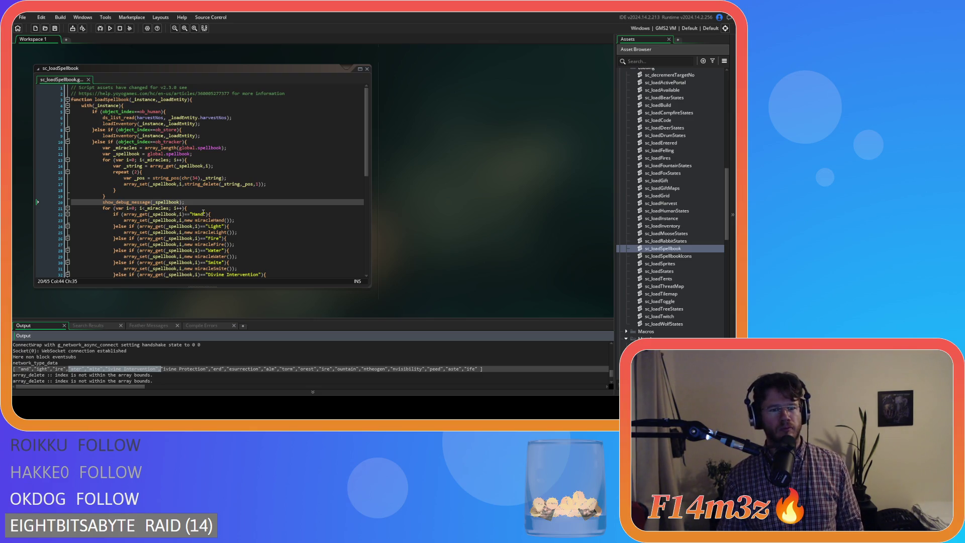
{"action": "left_click", "coordinate": [204, 202]}
{"action": "mouse_move", "coordinate": [137, 198]}
{"action": "left_mouse_down"}
{"action": "mouse_move", "coordinate": [119, 190]}
{"action": "mouse_move", "coordinate": [121, 172]}
{"action": "left_mouse_up"}
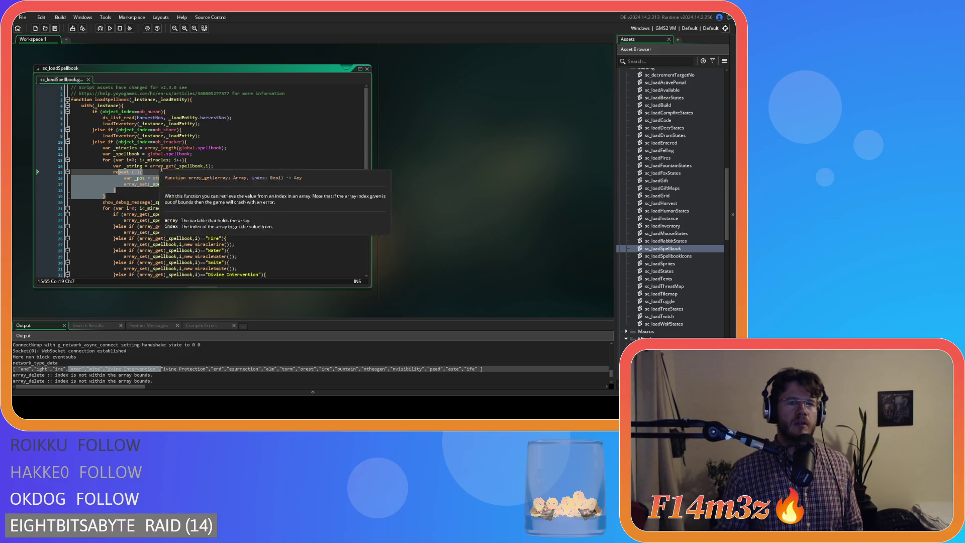
{"action": "left_click", "coordinate": [137, 171]}
{"action": "mouse_move", "coordinate": [170, 178]}
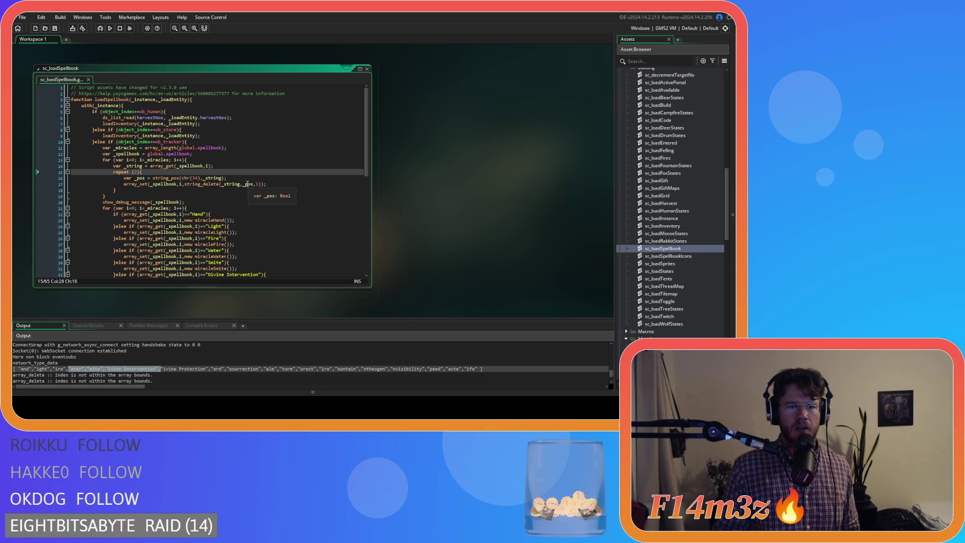
{"action": "mouse_move", "coordinate": [201, 183]}
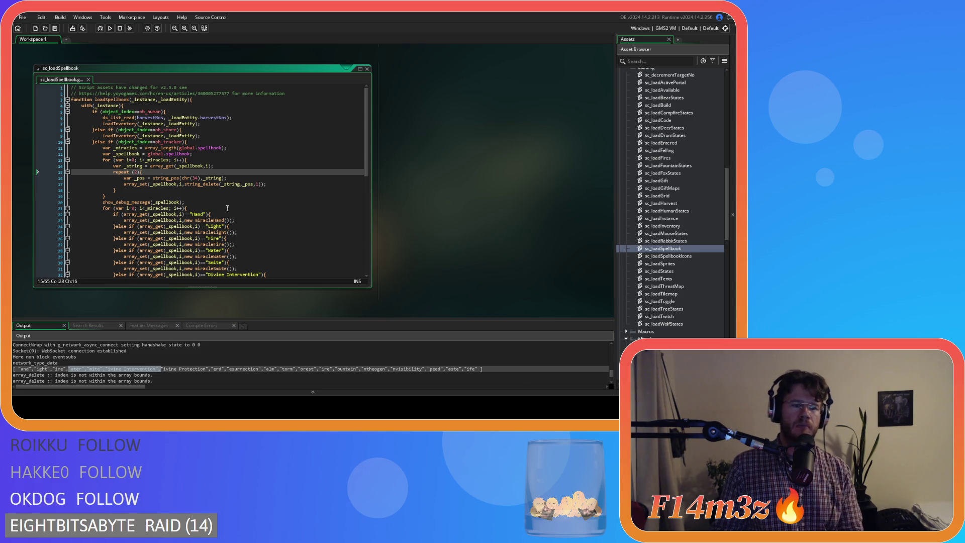
Delete the string-trimming for loop (lines 13–19) and save sc_loadSpellbook
{"action": "mouse_move", "coordinate": [106, 196]}
{"action": "left_mouse_down"}
{"action": "mouse_move", "coordinate": [93, 162]}
{"action": "mouse_move", "coordinate": [52, 160]}
{"action": "left_mouse_up"}
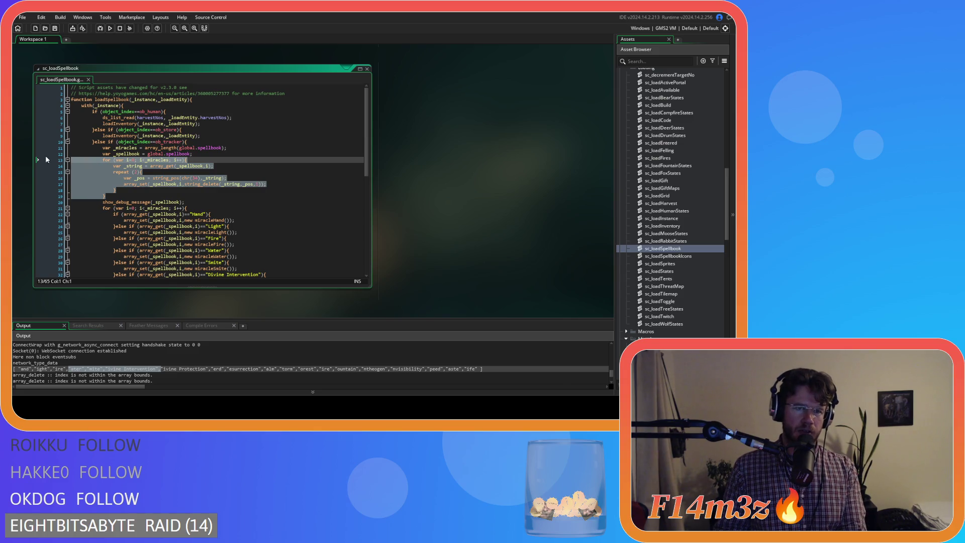
{"action": "key", "text": "Delete"}
{"action": "left_click", "coordinate": [214, 159]}
{"action": "key", "text": "ctrl+s"}
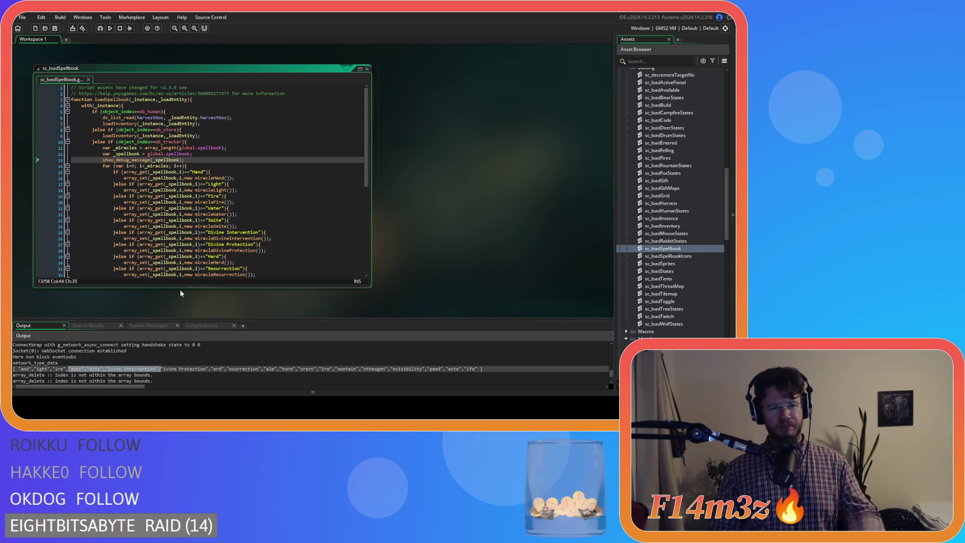
Review the Light, Smite, Divine Protection and Hand miracle checks and the _spellbook assignment
{"action": "left_click", "coordinate": [170, 372]}
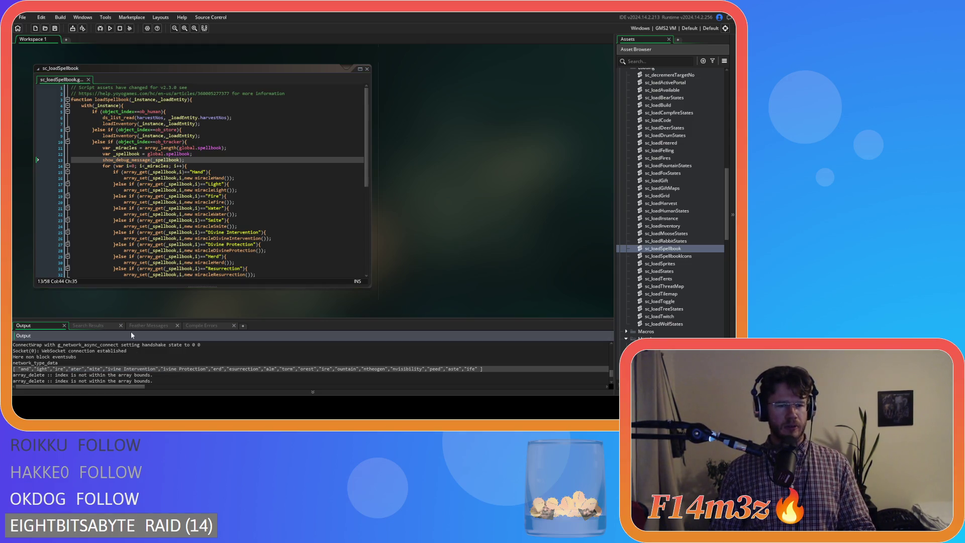
{"action": "left_click", "coordinate": [228, 190]}
{"action": "left_click", "coordinate": [238, 222]}
{"action": "left_click", "coordinate": [304, 245]}
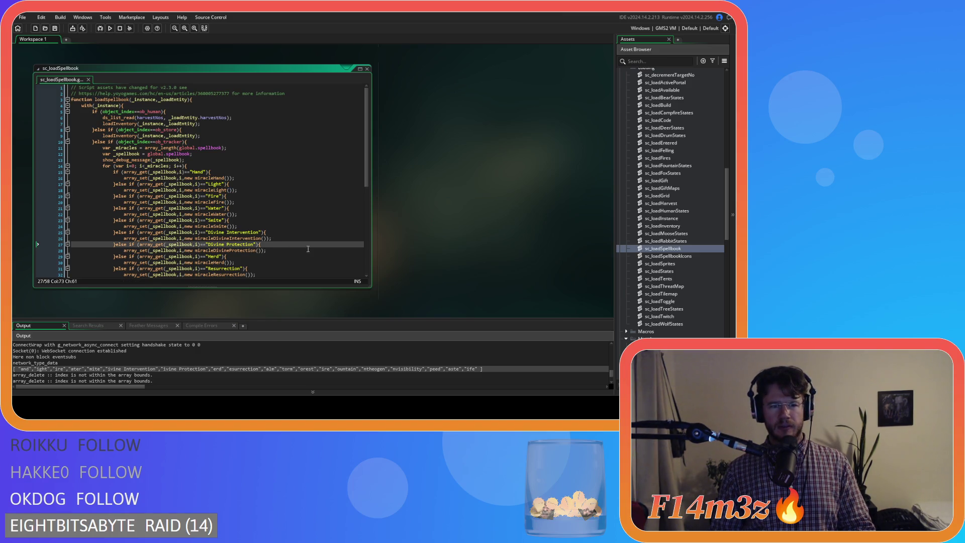
{"action": "left_click", "coordinate": [279, 154]}
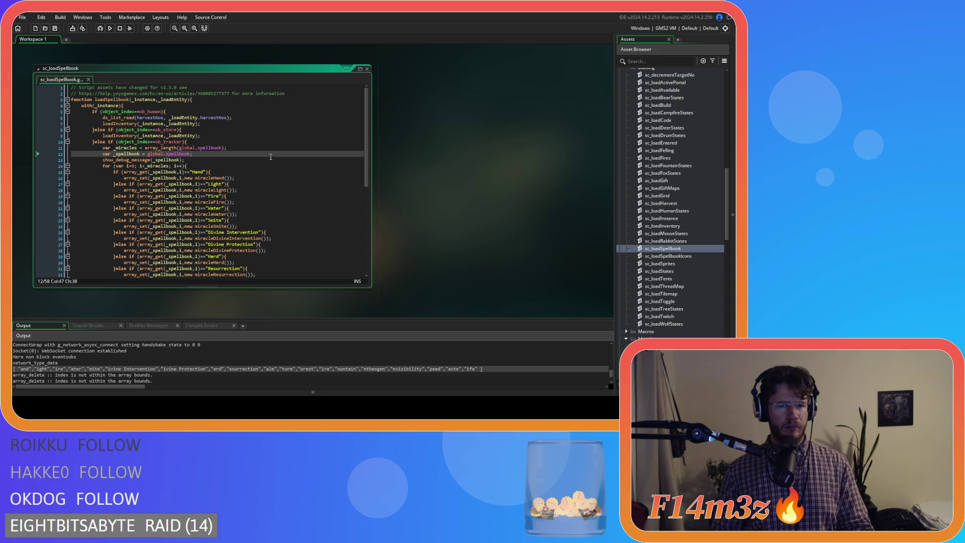
{"action": "left_click", "coordinate": [260, 170]}
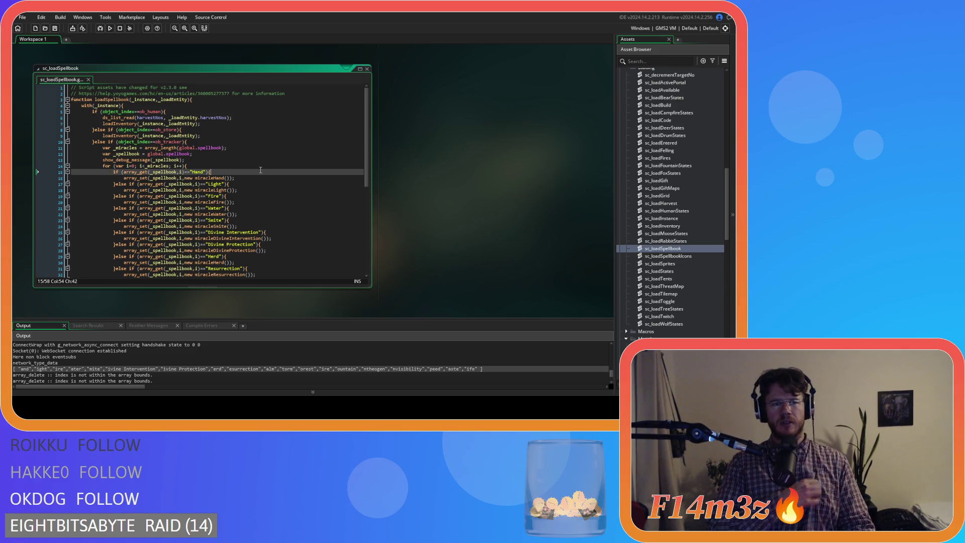
Scroll through the miracle if-chain and inspect the array_get comparison against Hand
{"action": "scroll", "coordinate": [224, 165], "scroll_direction": "down", "scroll_amount": 8}
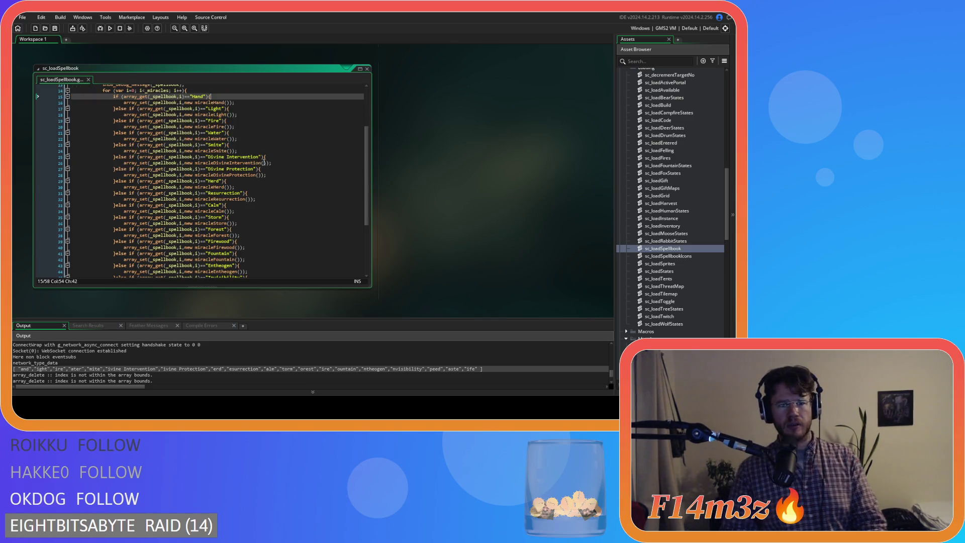
{"action": "scroll", "coordinate": [221, 161], "scroll_direction": "up", "scroll_amount": 6}
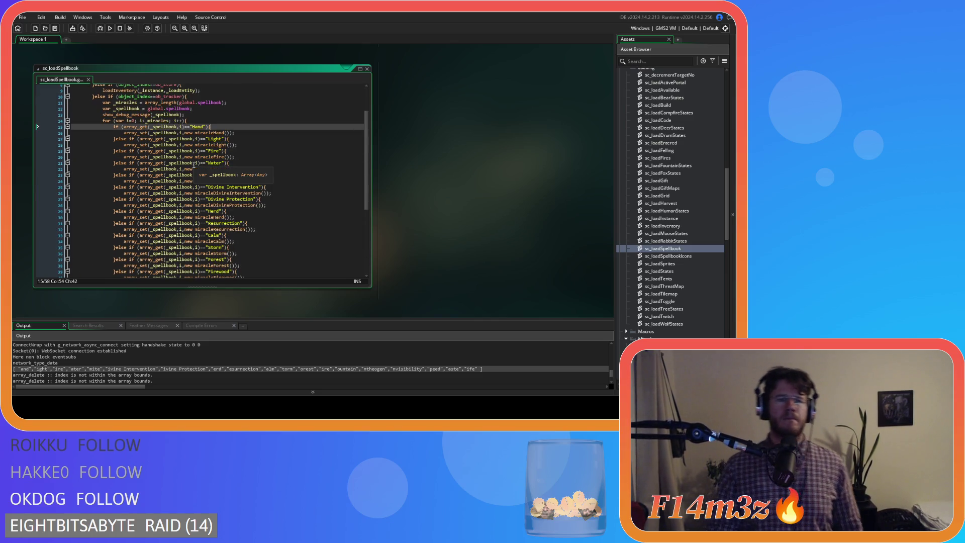
{"action": "scroll", "coordinate": [251, 153], "scroll_direction": "down", "scroll_amount": 6}
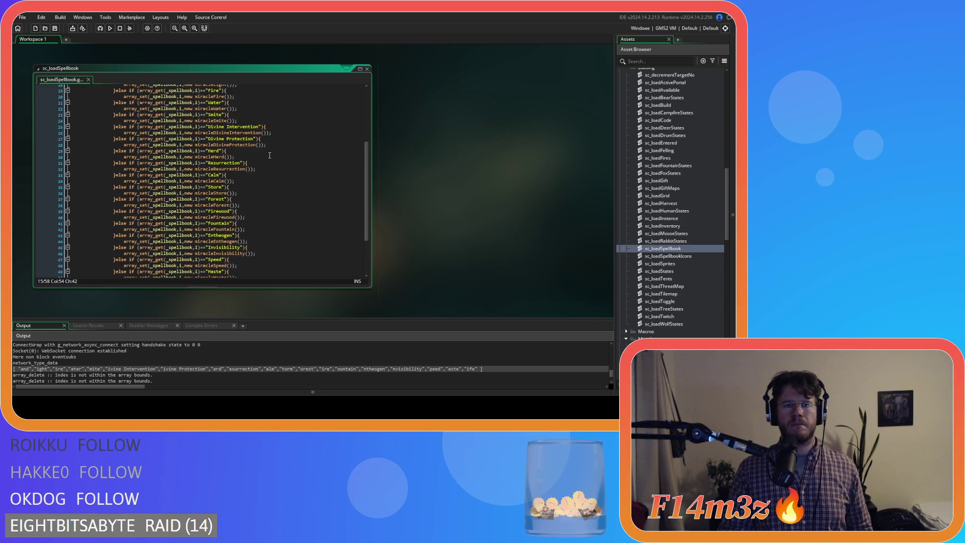
{"action": "scroll", "coordinate": [270, 155], "scroll_direction": "up", "scroll_amount": 8}
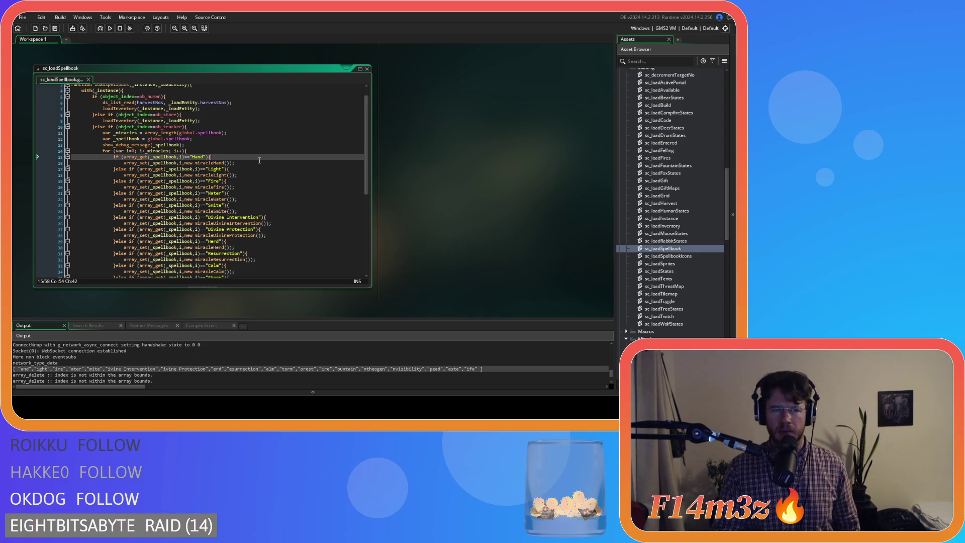
{"action": "left_click", "coordinate": [203, 151]}
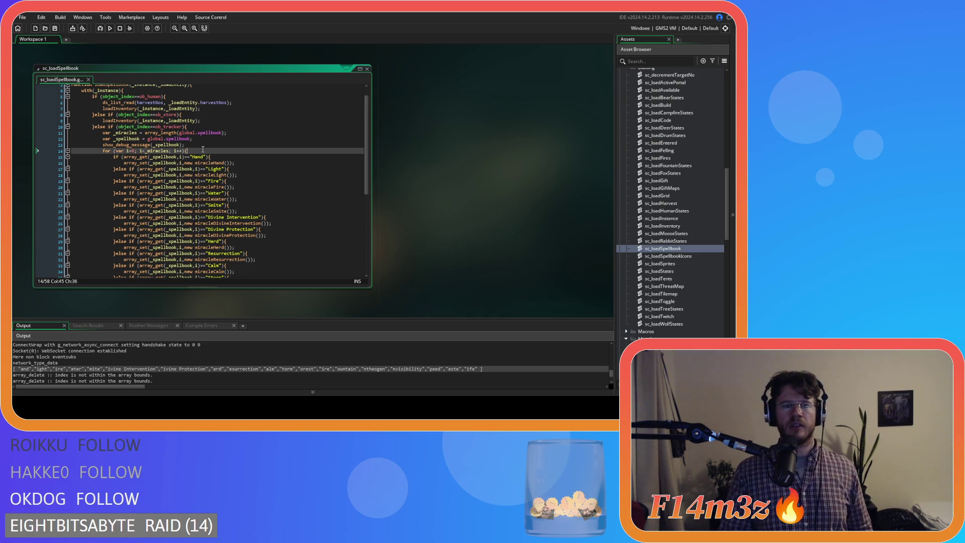
{"action": "left_click", "coordinate": [162, 157]}
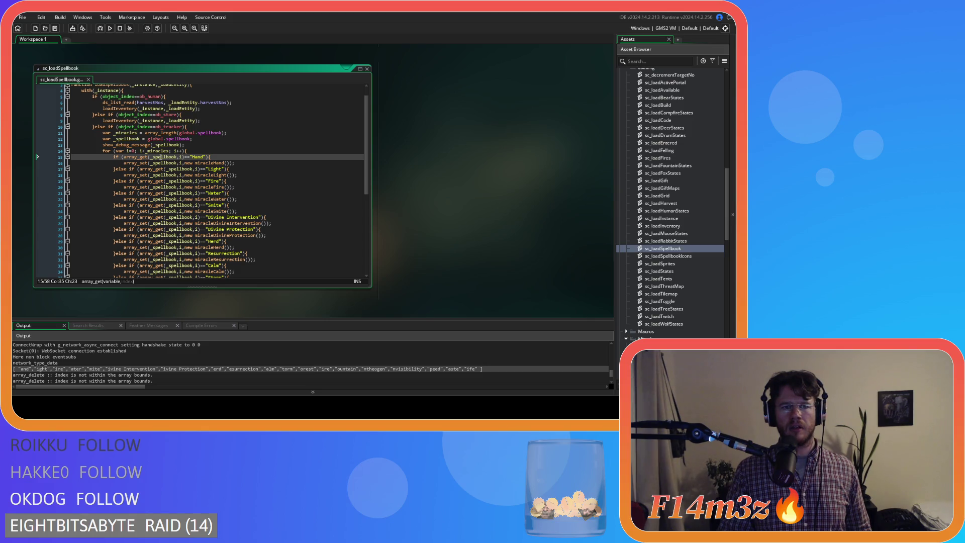
{"action": "left_click_drag", "start_coordinate": [165, 157], "coordinate": [199, 156]}
Check the miracleHand creation line, then rebuild and run Entheogen with F5
{"action": "left_click", "coordinate": [164, 163]}
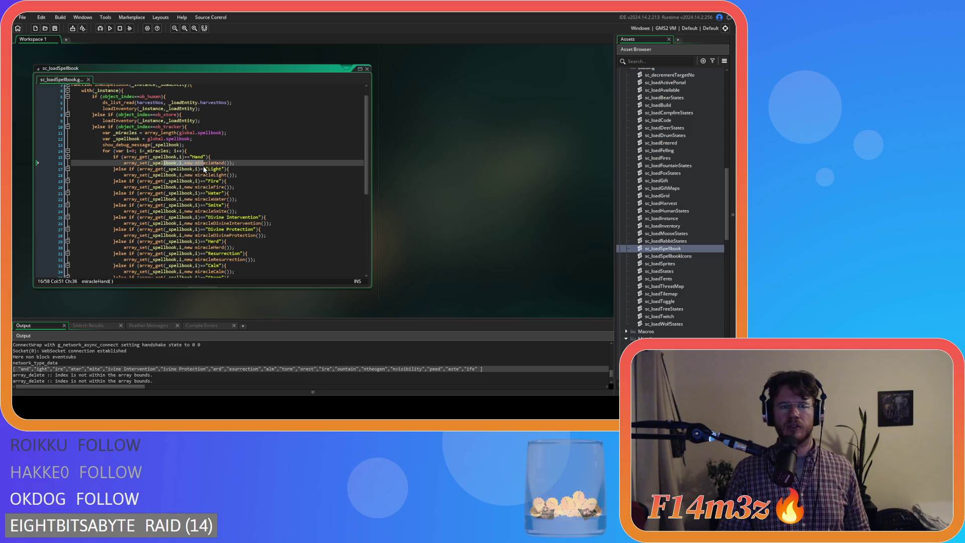
{"action": "left_click", "coordinate": [254, 161]}
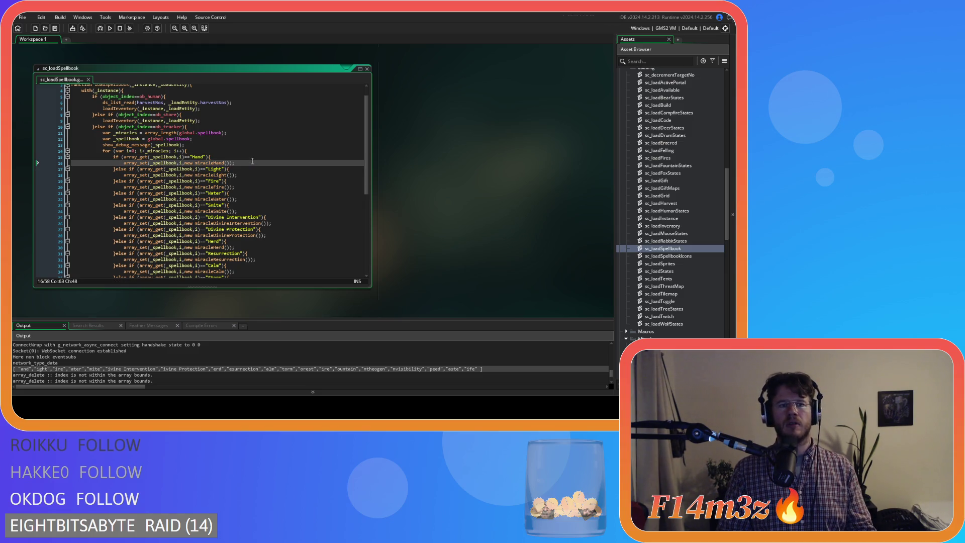
{"action": "key", "text": "F5"}
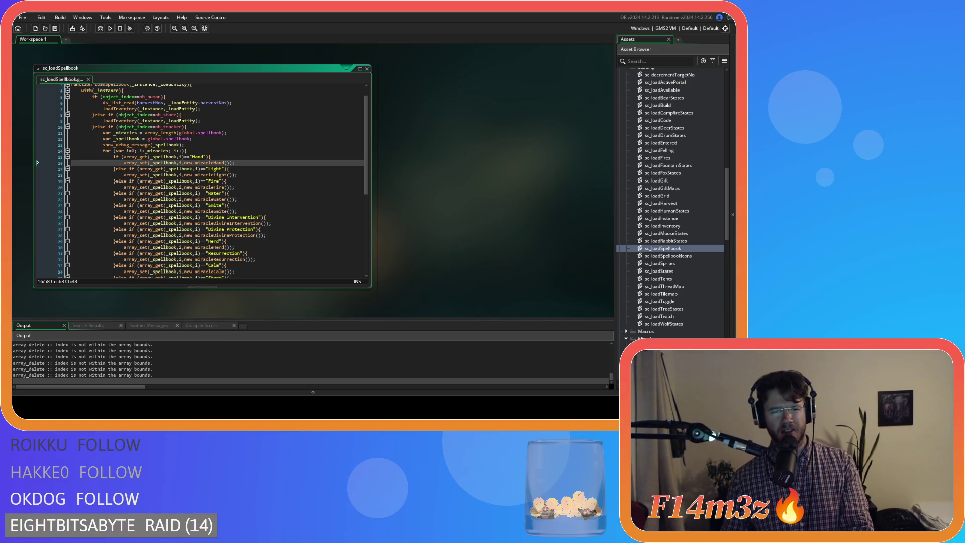
{"action": "scroll", "coordinate": [344, 261], "scroll_direction": "up", "scroll_amount": 3}
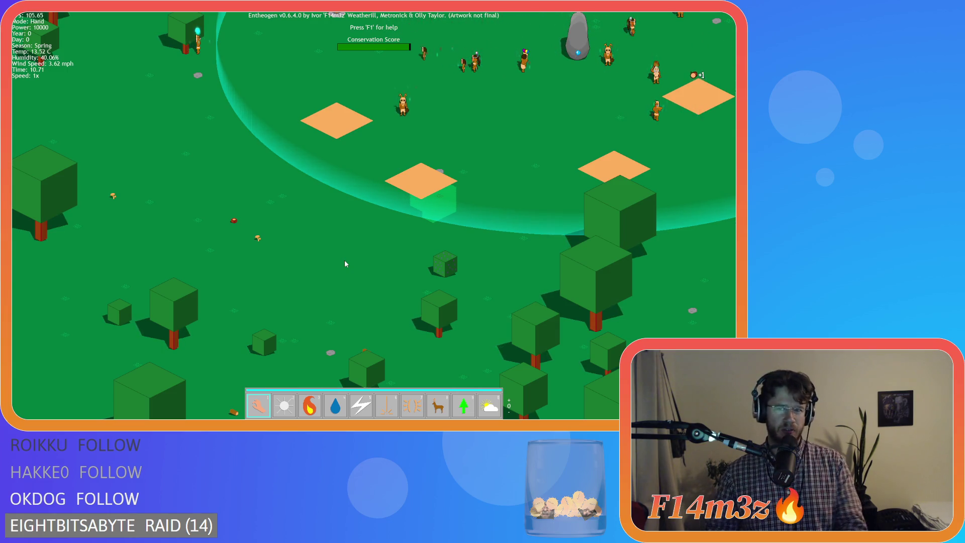
Pan the camera around the village and tribe area, then quit the running game
{"action": "key", "text": "w"}
{"action": "key", "text": "d"}
{"action": "key", "text": "a"}
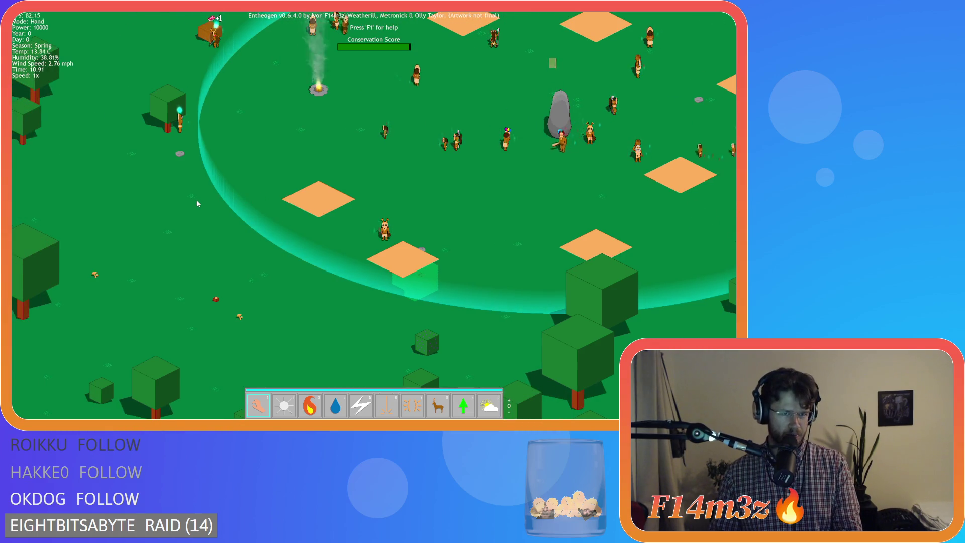
{"action": "key", "text": "w"}
{"action": "key", "text": "w"}
{"action": "key", "text": "d"}
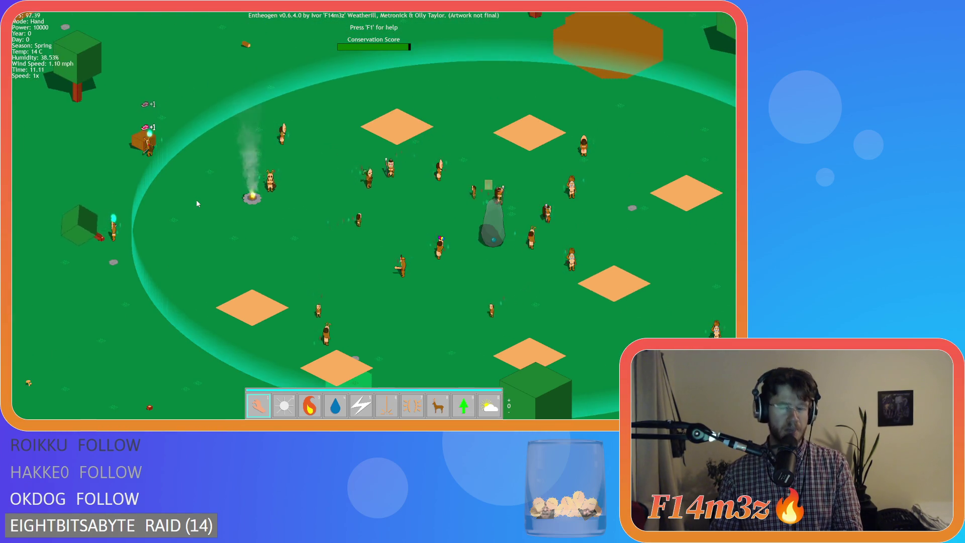
{"action": "key", "text": "s"}
{"action": "key", "text": "d"}
{"action": "key", "text": "Escape"}
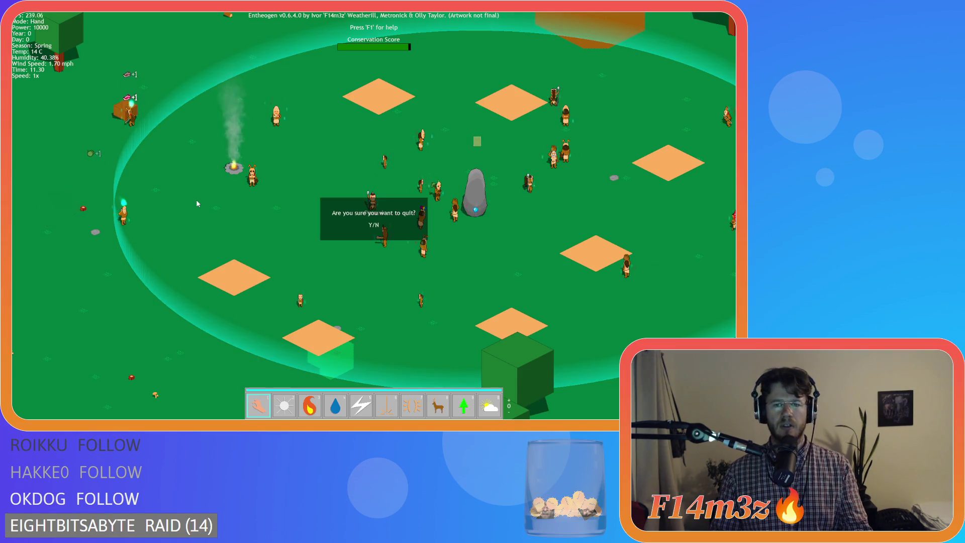
{"action": "key", "text": "y"}
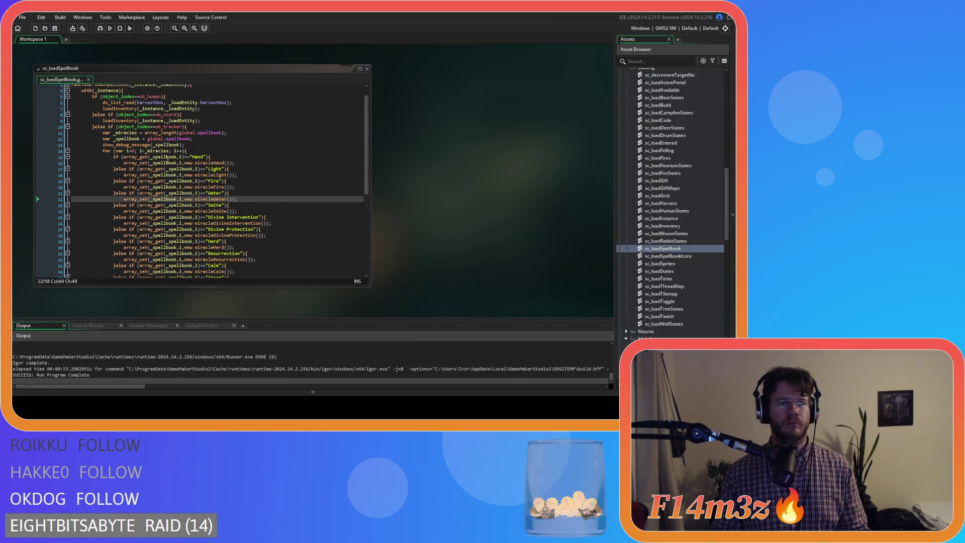
Scroll through sc_loadSpellbook to review its Speed and Haste entries
{"action": "left_click", "coordinate": [172, 169]}
{"action": "scroll", "coordinate": [251, 196], "scroll_direction": "down", "scroll_amount": 9}
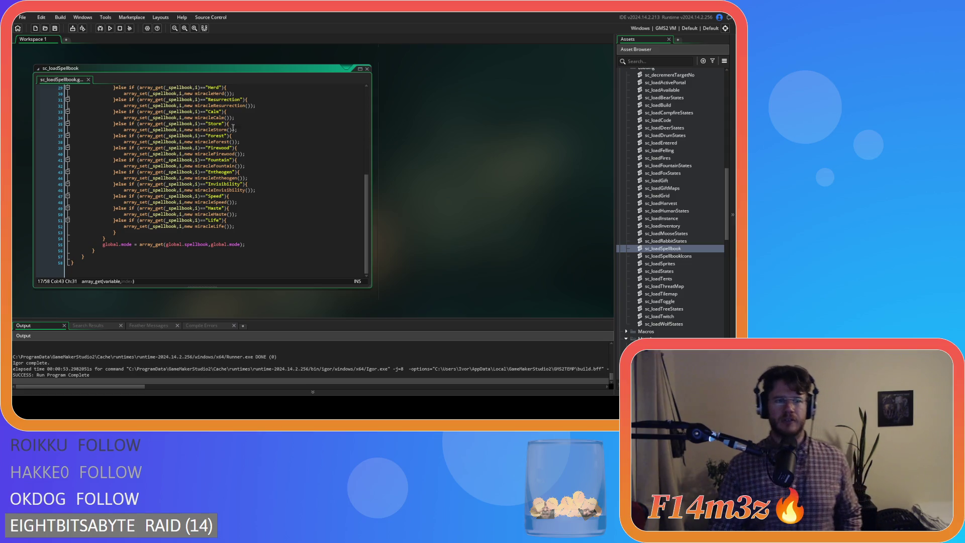
{"action": "left_click", "coordinate": [430, 192]}
Run the game, cast the Water miracle on the field, switch back to Hand, and quit
{"action": "key", "text": "F5"}
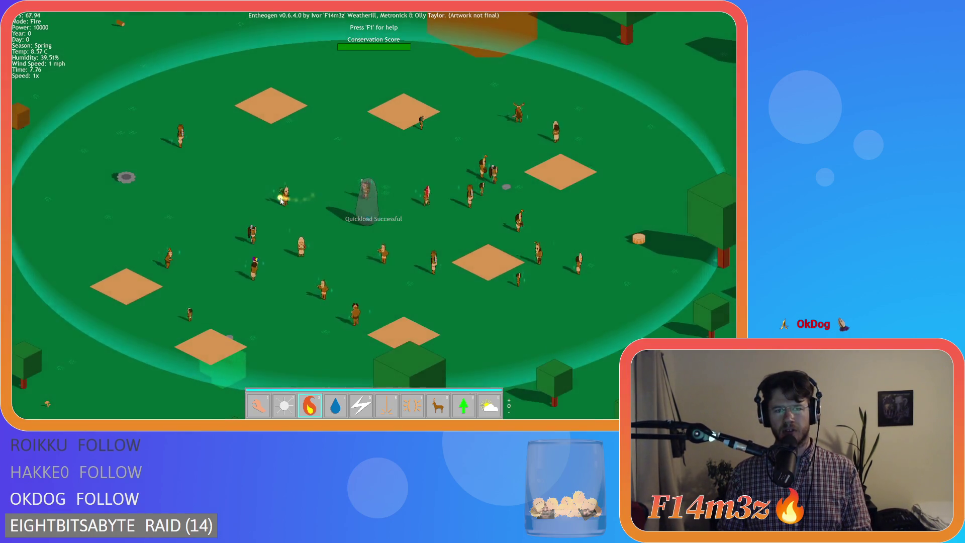
{"action": "key", "text": "4"}
{"action": "left_click", "coordinate": [374, 172]}
{"action": "key", "text": "1"}
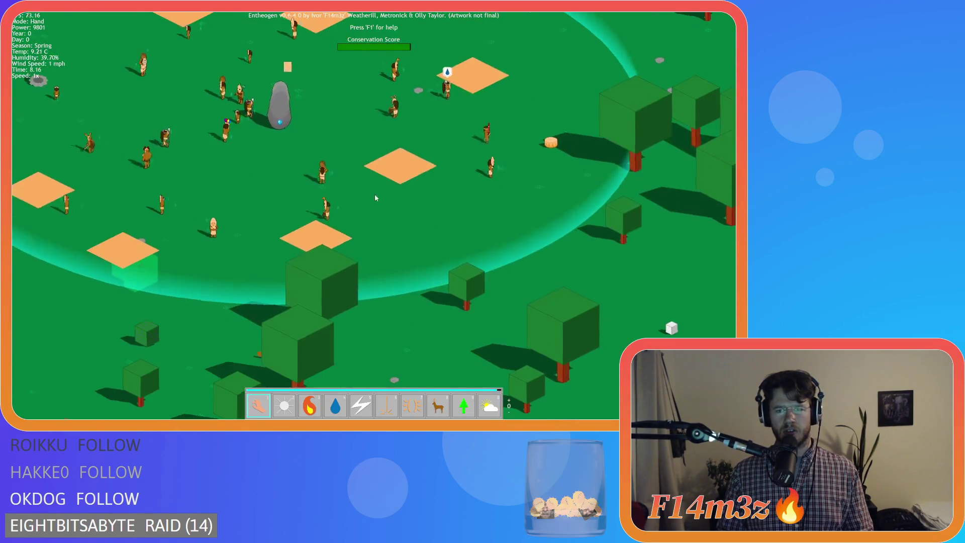
{"action": "key", "text": "Escape"}
{"action": "key", "text": "y"}
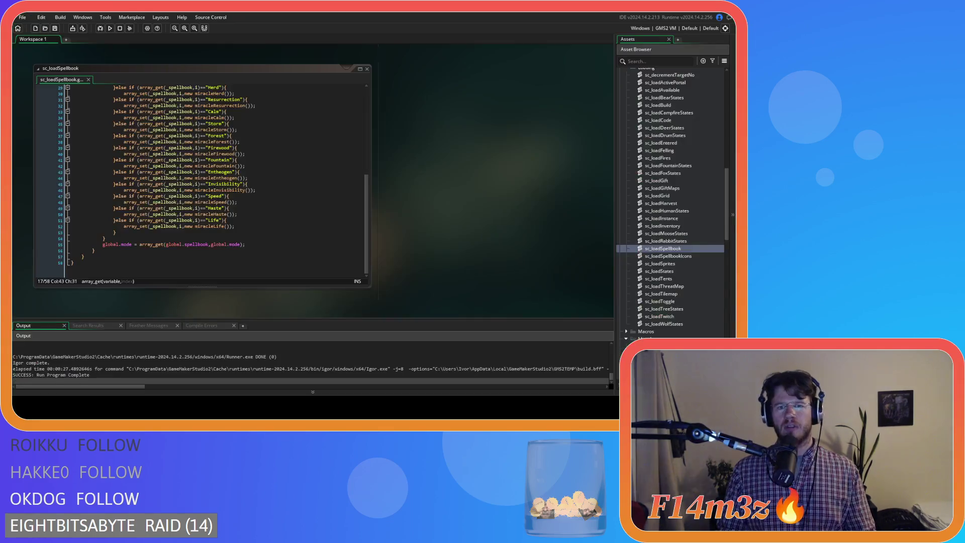
{"action": "right_click", "coordinate": [444, 172]}
Close all open editor windows in the workspace
{"action": "mouse_move", "coordinate": [455, 181]}
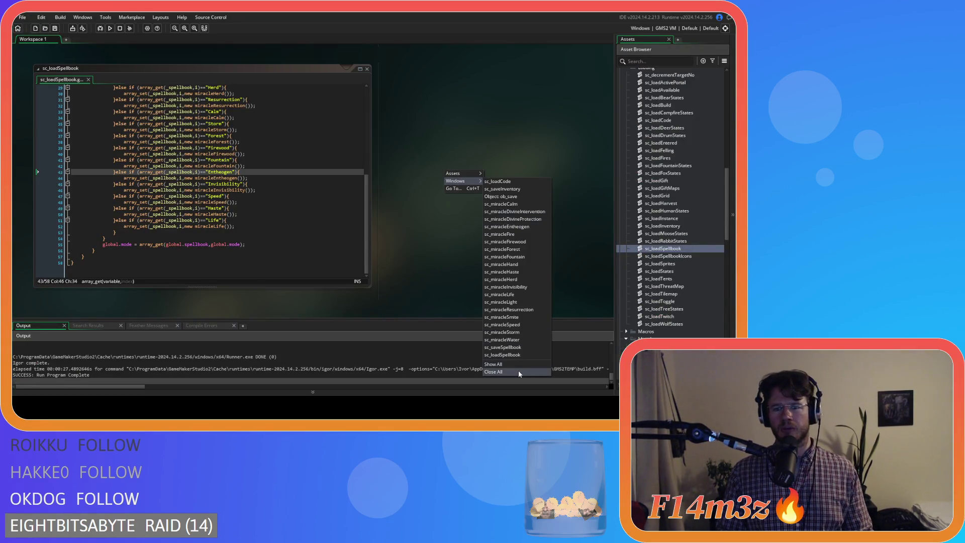
{"action": "left_click", "coordinate": [518, 370]}
{"action": "scroll", "coordinate": [634, 201], "scroll_direction": "up", "scroll_amount": 5}
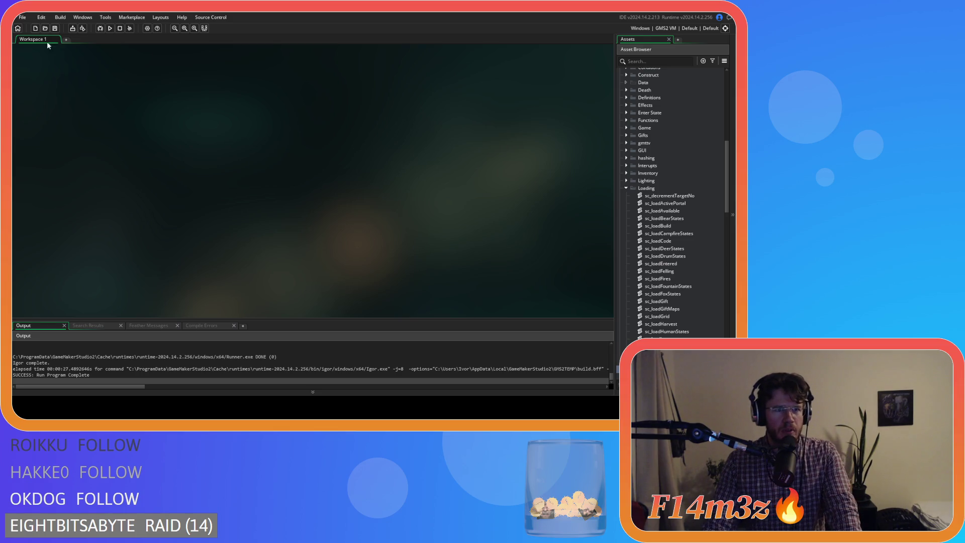
Search the whole project for array_insert, confirming 0 results
{"action": "key", "text": "ctrl+shift+f"}
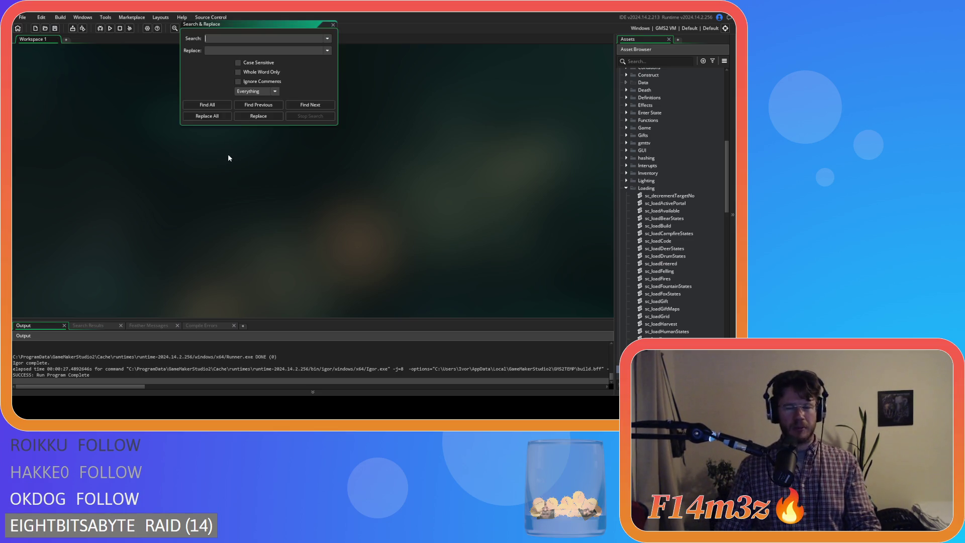
{"action": "left_click_drag", "start_coordinate": [234, 26], "coordinate": [236, 136]}
{"action": "type", "text": "array_inser"}
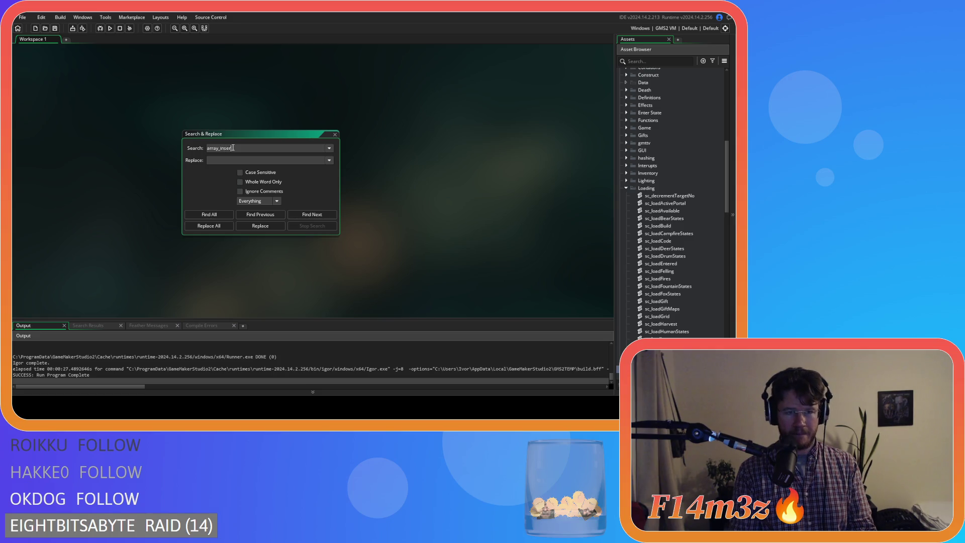
{"action": "type", "text": "t"}
{"action": "left_click", "coordinate": [209, 214]}
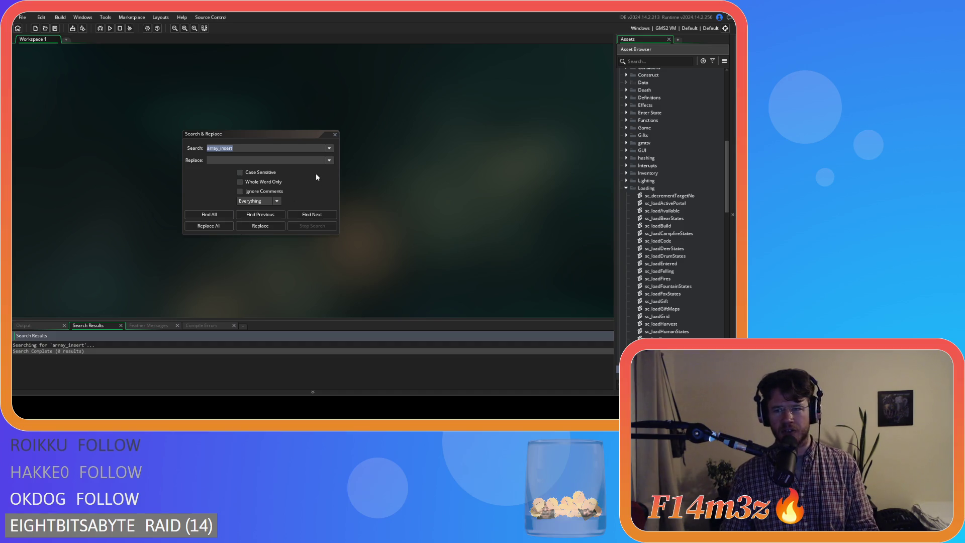
{"action": "left_click", "coordinate": [335, 134]}
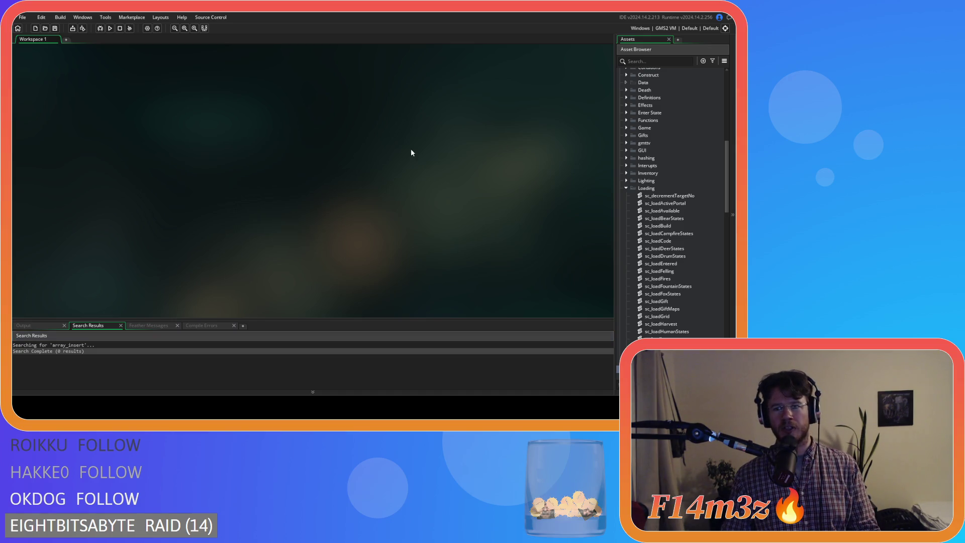
{"action": "left_click", "coordinate": [626, 188]}
Collapse the Miracles, Save, Scripts, Objects/Save and Objects folders in the Asset Browser
{"action": "left_click", "coordinate": [626, 203]}
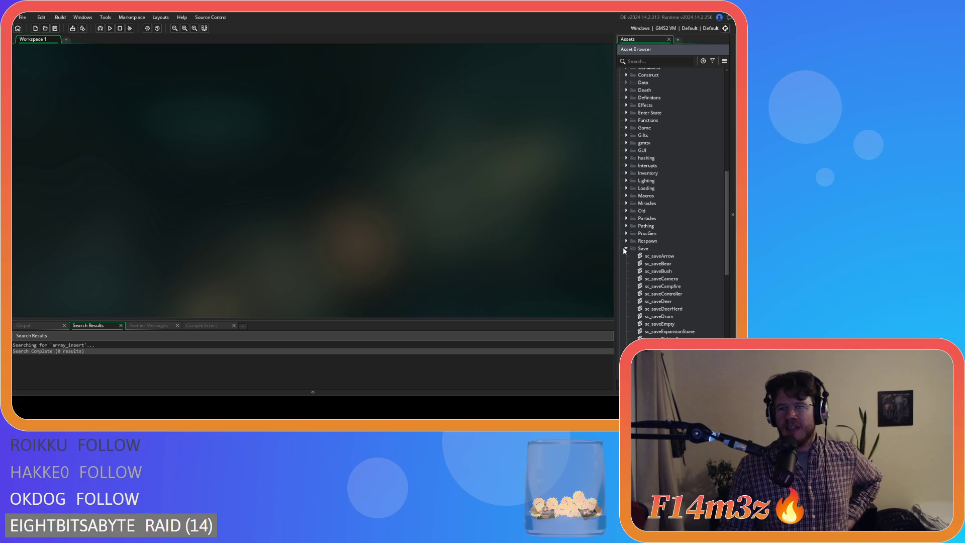
{"action": "left_click", "coordinate": [625, 249]}
{"action": "scroll", "coordinate": [623, 201], "scroll_direction": "up", "scroll_amount": 5}
{"action": "left_click", "coordinate": [620, 157]}
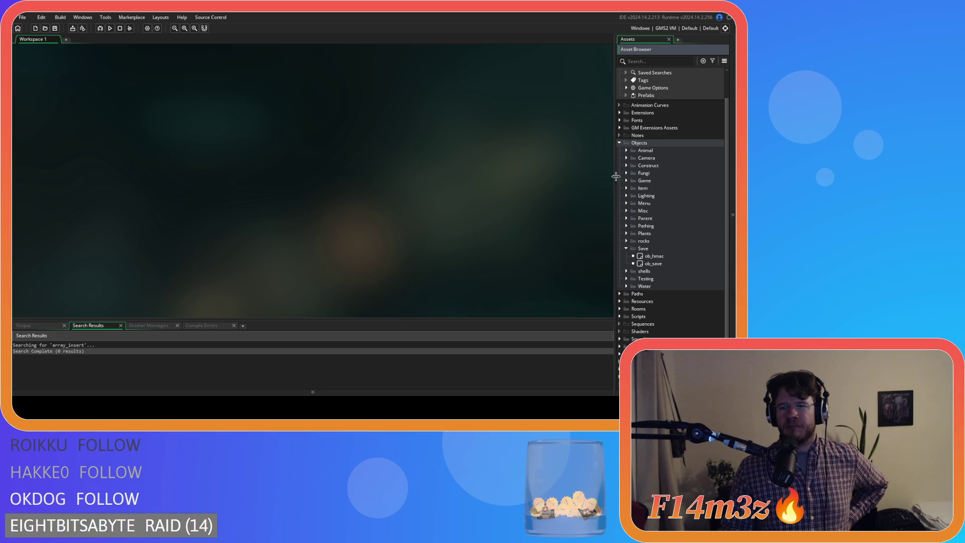
{"action": "left_click", "coordinate": [626, 249]}
{"action": "left_click", "coordinate": [619, 158]}
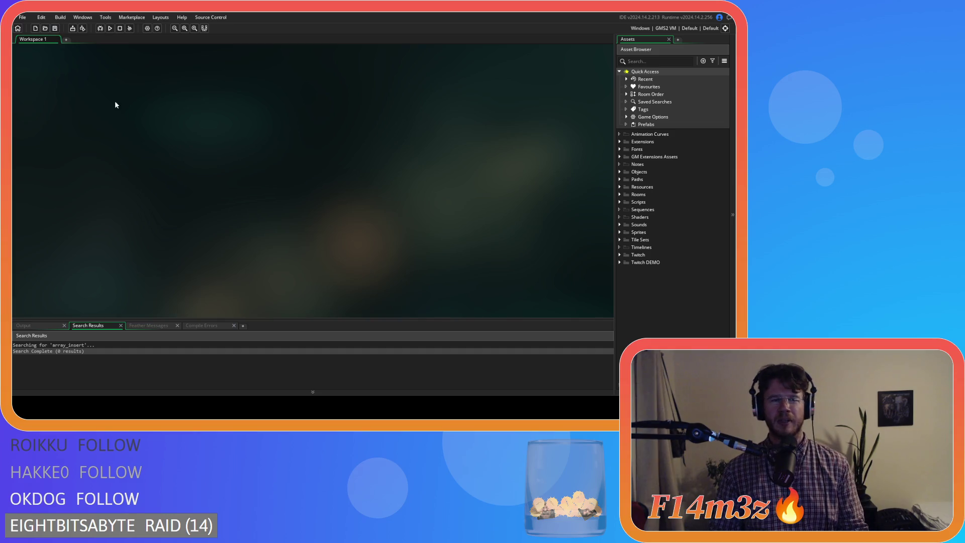
{"action": "key", "text": "F5"}
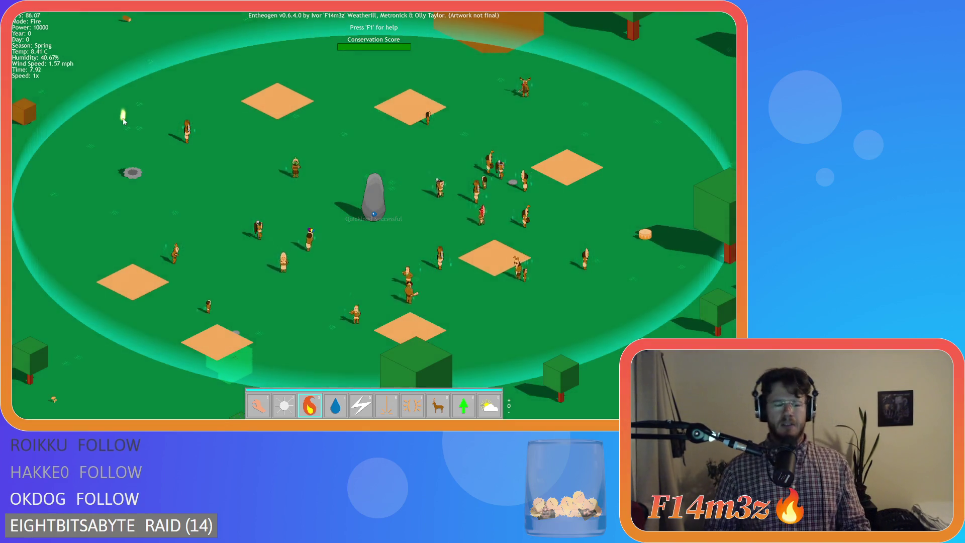
Check the F1 help overlay's controls and pan the camera across the map
{"action": "key", "text": "F1"}
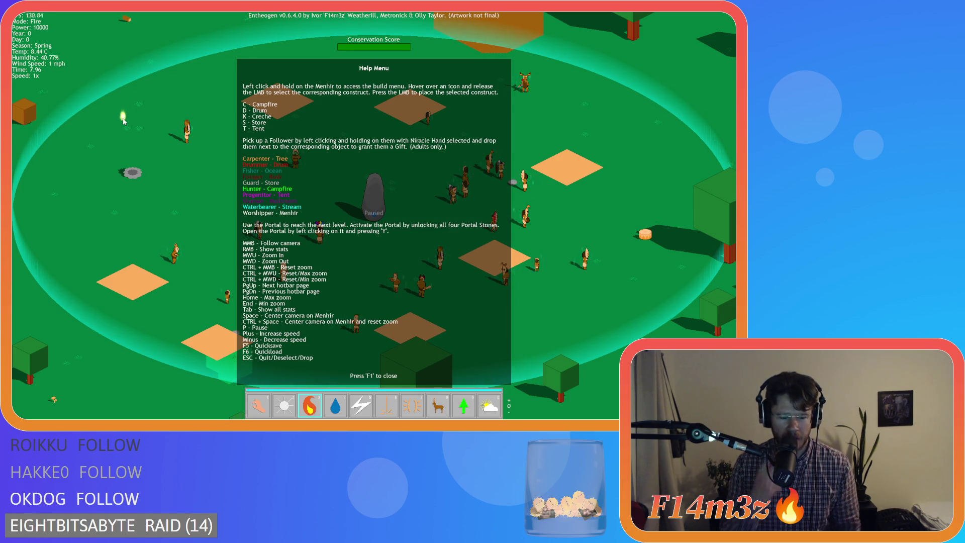
{"action": "key", "text": "F1"}
{"action": "key", "text": "F1"}
{"action": "key", "text": "F1"}
{"action": "key", "text": "F1"}
{"action": "key", "text": "F1"}
{"action": "key", "text": "F1"}
{"action": "key", "text": "F1"}
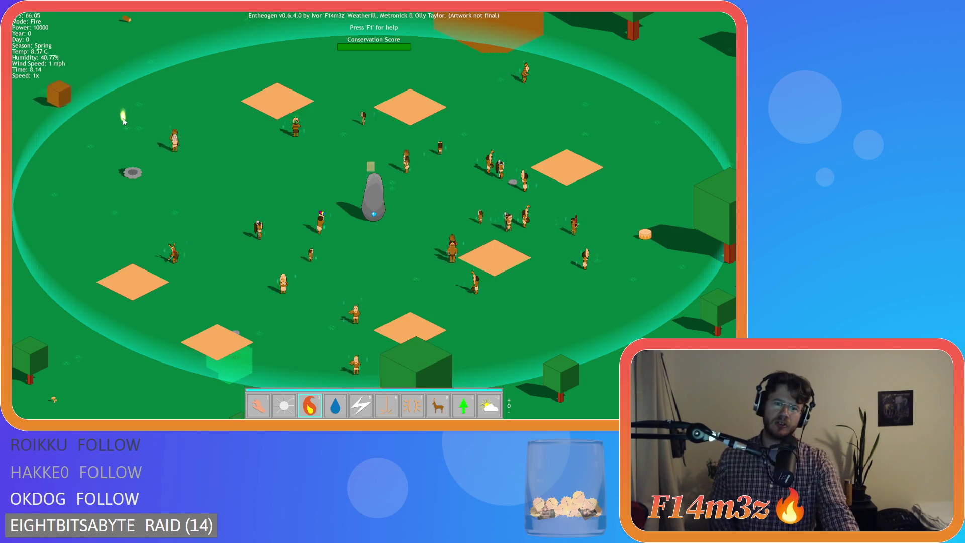
{"action": "key", "text": "F1"}
{"action": "key", "text": "F1"}
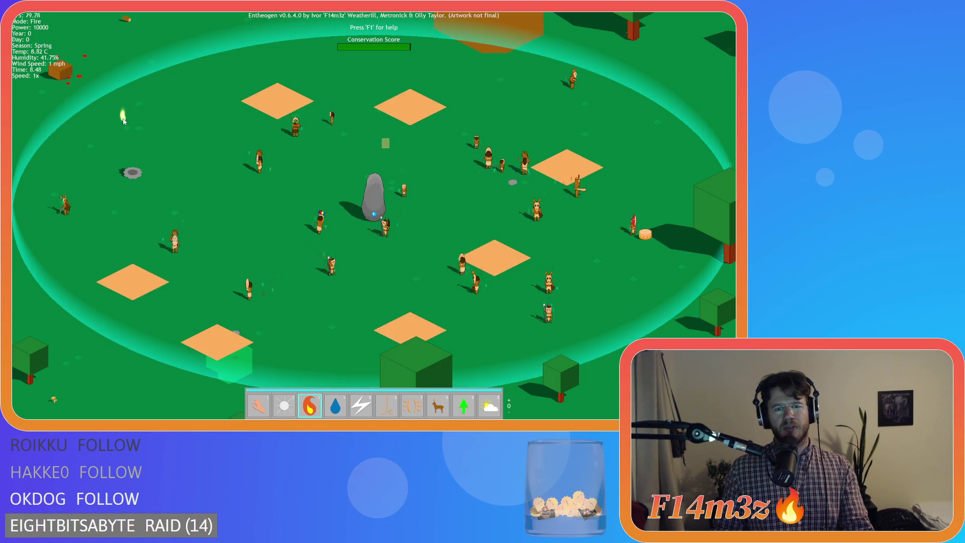
{"action": "key", "text": "Left"}
{"action": "key", "text": "Down"}
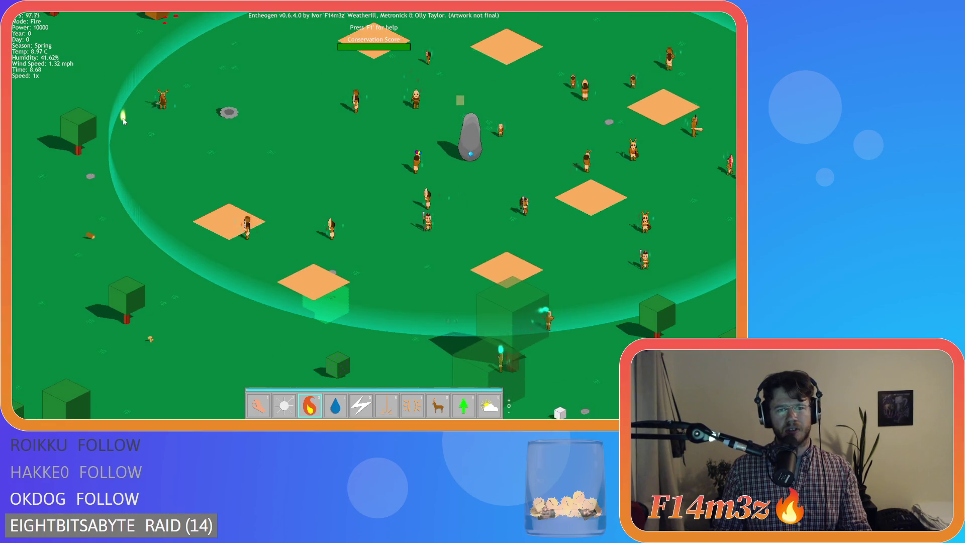
{"action": "key", "text": "Up"}
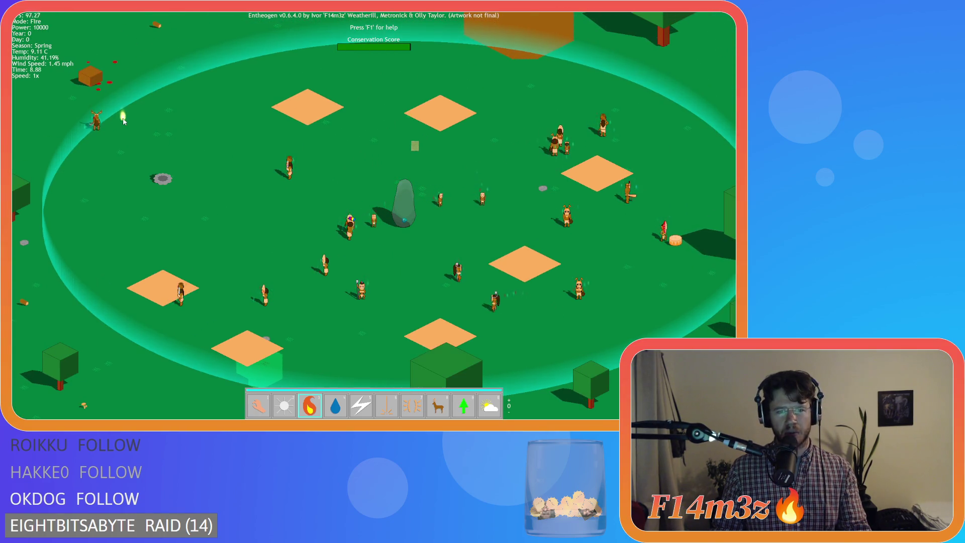
{"action": "key", "text": "d"}
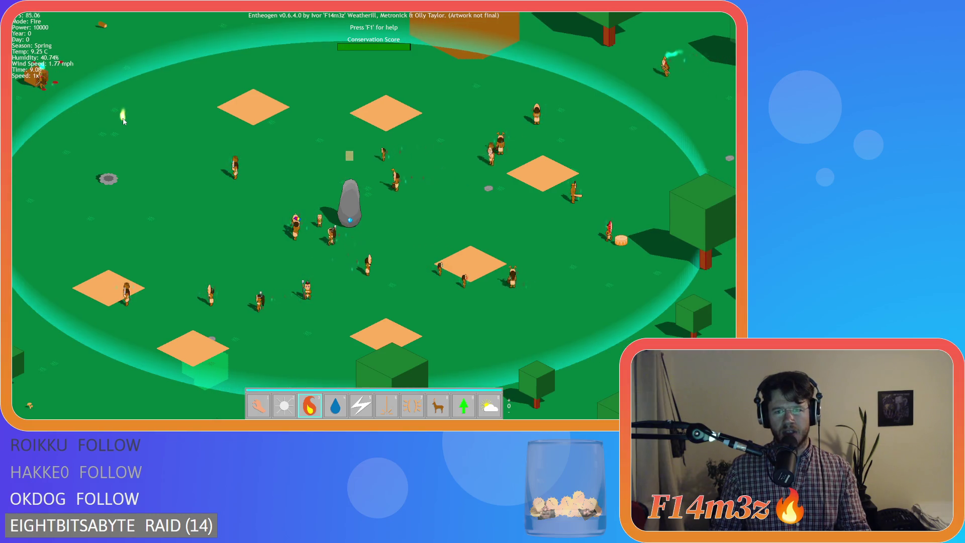
Toggle the help overlay once more, then quit to the title menu and exit the game
{"action": "key", "text": "F1"}
{"action": "key", "text": "F1"}
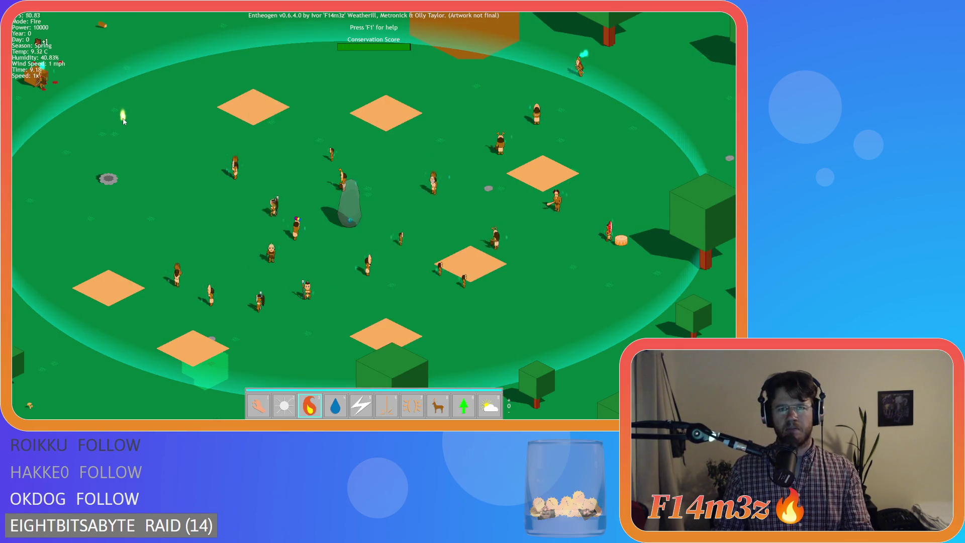
{"action": "key", "text": "F1"}
{"action": "key", "text": "F1"}
{"action": "key", "text": "F1"}
{"action": "key", "text": "F1"}
{"action": "key", "text": "F1"}
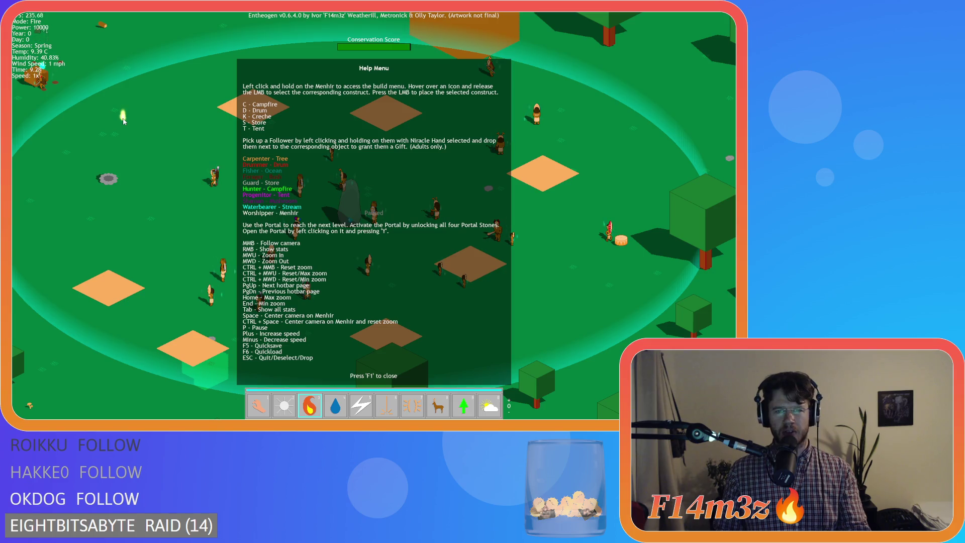
{"action": "key", "text": "F1"}
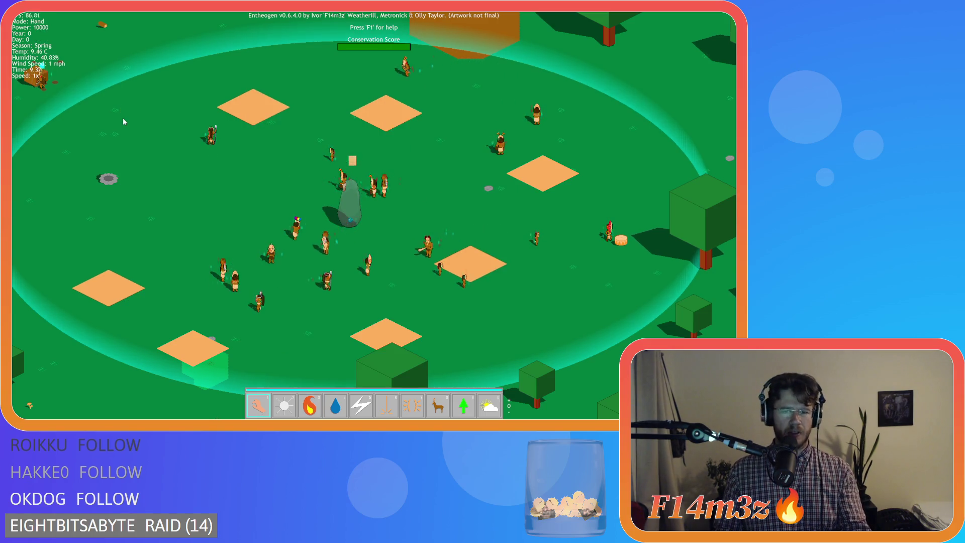
{"action": "key", "text": "Escape"}
{"action": "key", "text": "Return"}
{"action": "key", "text": "Escape"}
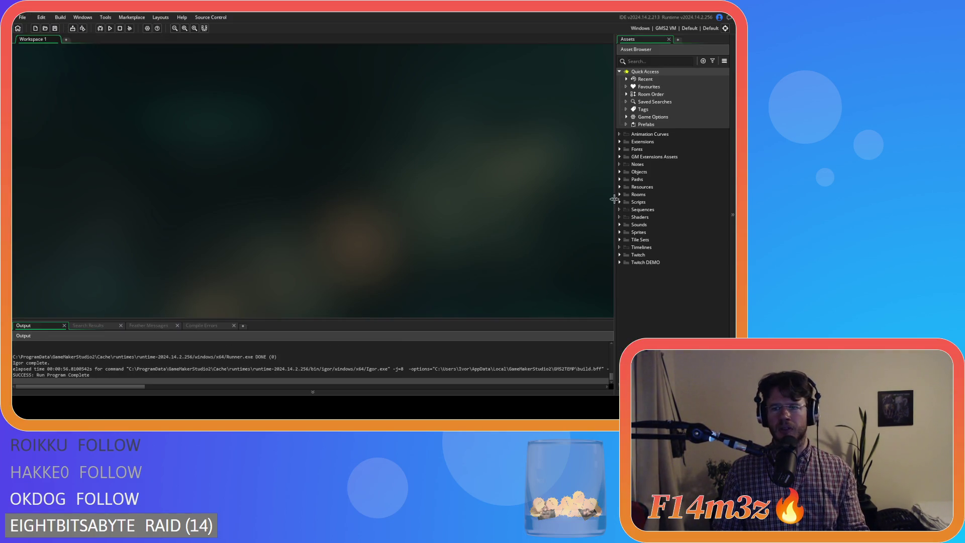
Open the ob_gui object's Draw GUI code from Objects > Game
{"action": "left_click", "coordinate": [621, 172]}
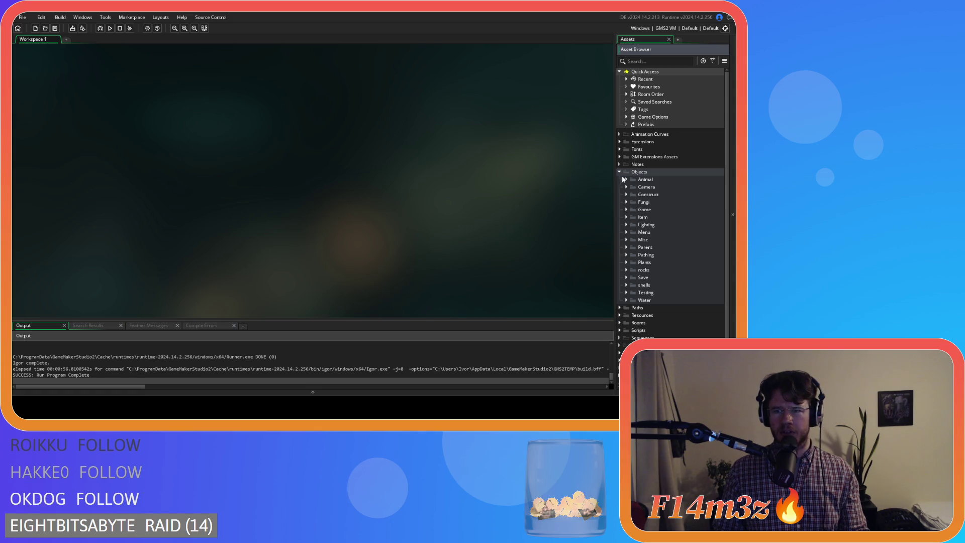
{"action": "left_click", "coordinate": [626, 210]}
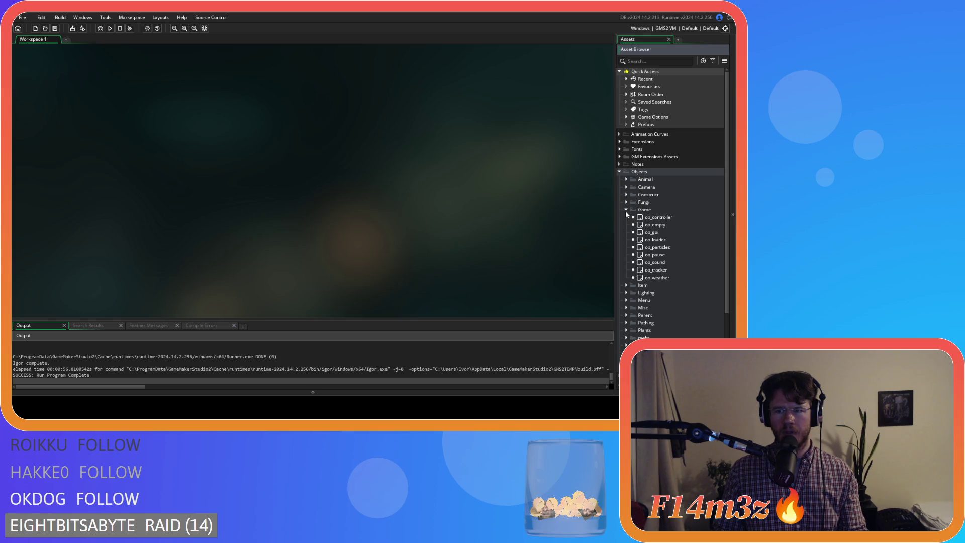
{"action": "double_click", "coordinate": [651, 232]}
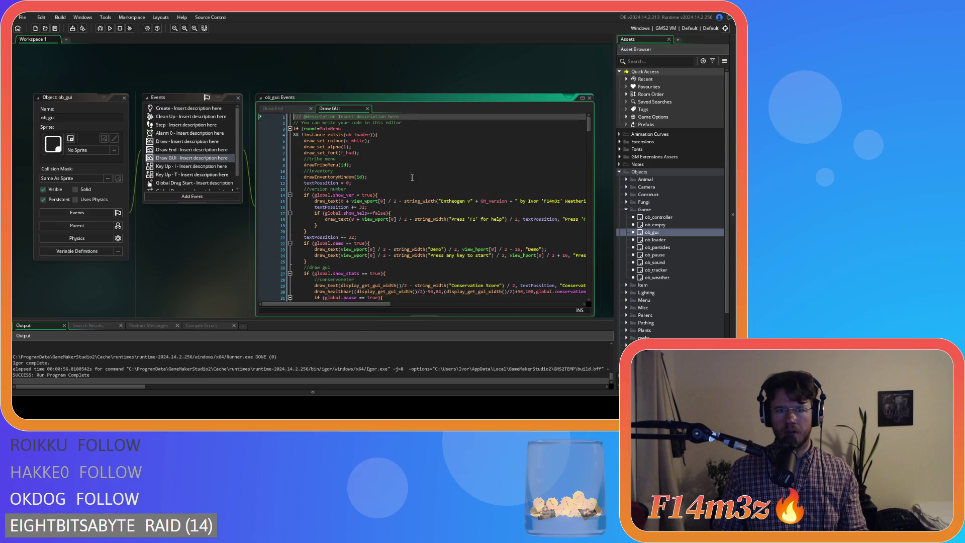
{"action": "left_click_drag", "start_coordinate": [589, 130], "coordinate": [585, 219]}
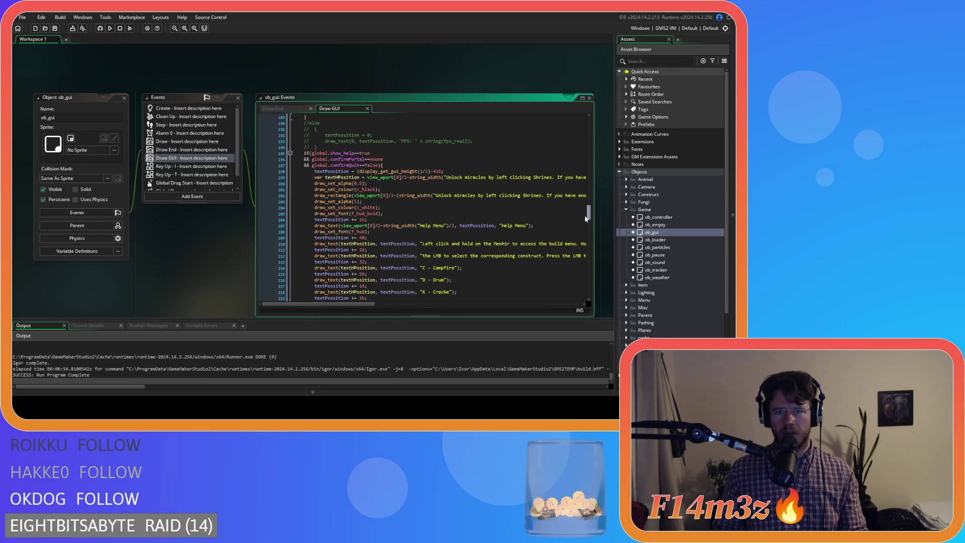
Change the line 198 offset from 416 to 400 and run the game to test it
{"action": "double_click", "coordinate": [437, 171]}
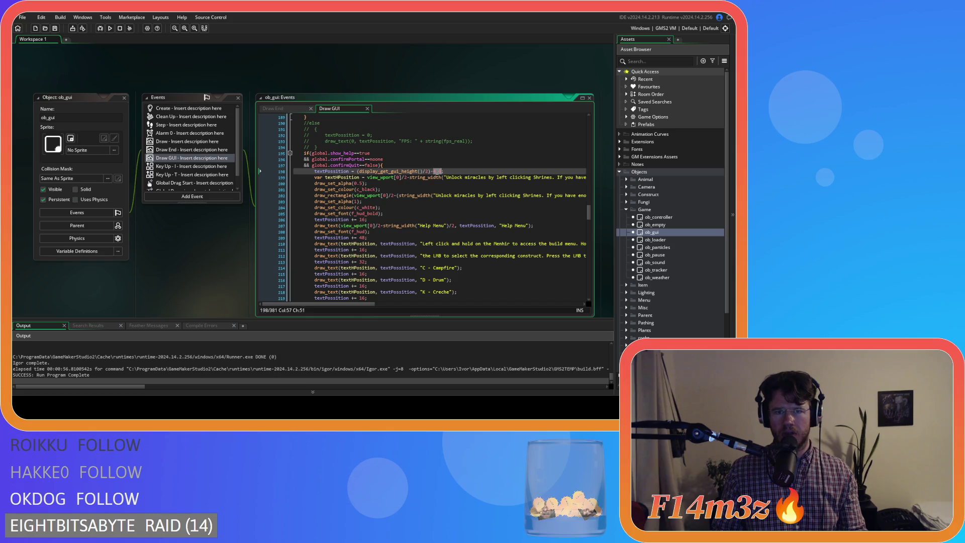
{"action": "type", "text": "400"}
{"action": "key", "text": "F5"}
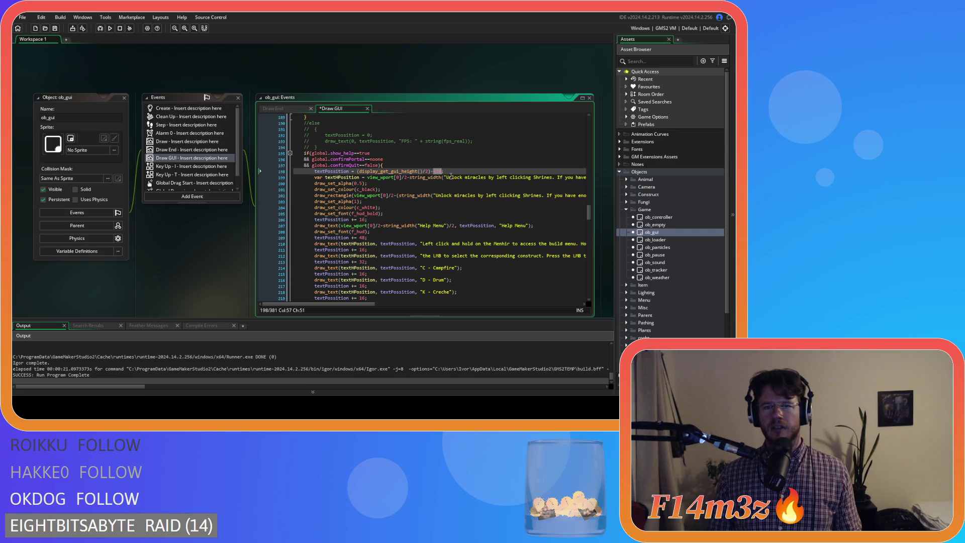
Set the line 198 offset to 432, save the Draw GUI code, and rerun
{"action": "double_click", "coordinate": [437, 171]}
{"action": "type", "text": "432"}
{"action": "key", "text": "ctrl+s"}
{"action": "key", "text": "F5"}
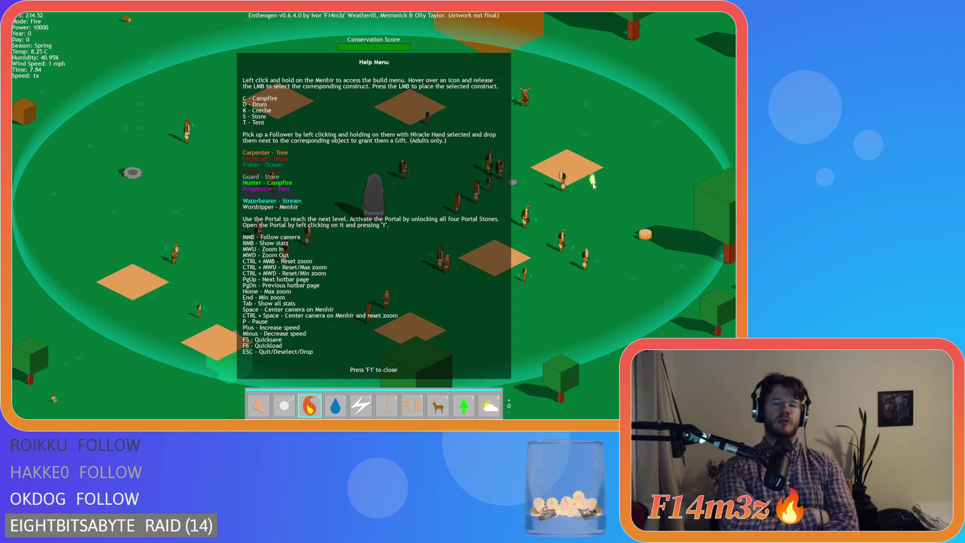
{"action": "key", "text": "F1"}
Check follower stats in the Tribe panel, switch to Hand, pan, close the panel, and reopen Help
{"action": "right_click", "coordinate": [593, 185]}
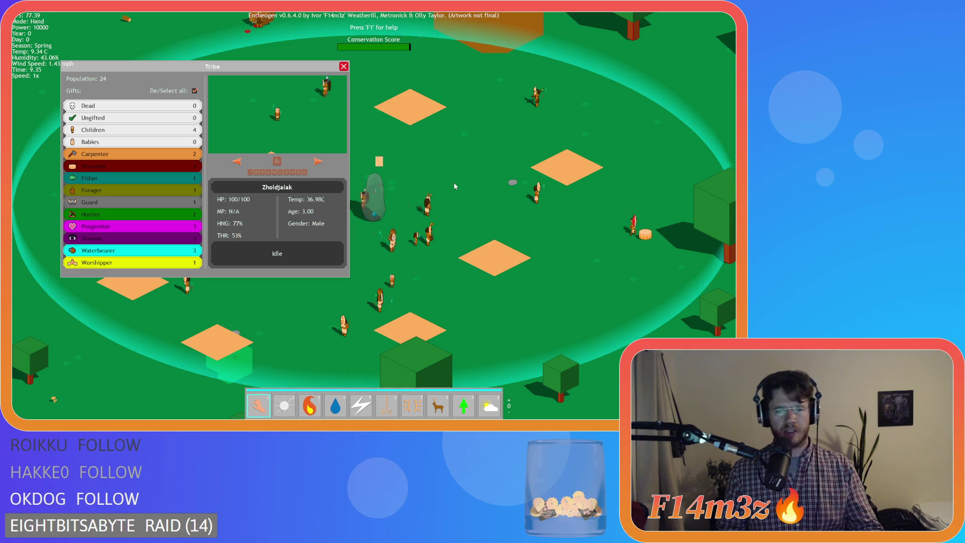
{"action": "key", "text": "1"}
{"action": "mouse_move", "coordinate": [432, 179]}
{"action": "left_mouse_down"}
{"action": "mouse_move", "coordinate": [415, 158]}
{"action": "mouse_move", "coordinate": [407, 242]}
{"action": "mouse_move", "coordinate": [161, 294]}
{"action": "mouse_move", "coordinate": [213, 198]}
{"action": "mouse_move", "coordinate": [294, 183]}
{"action": "mouse_move", "coordinate": [540, 201]}
{"action": "mouse_move", "coordinate": [494, 163]}
{"action": "left_mouse_up"}
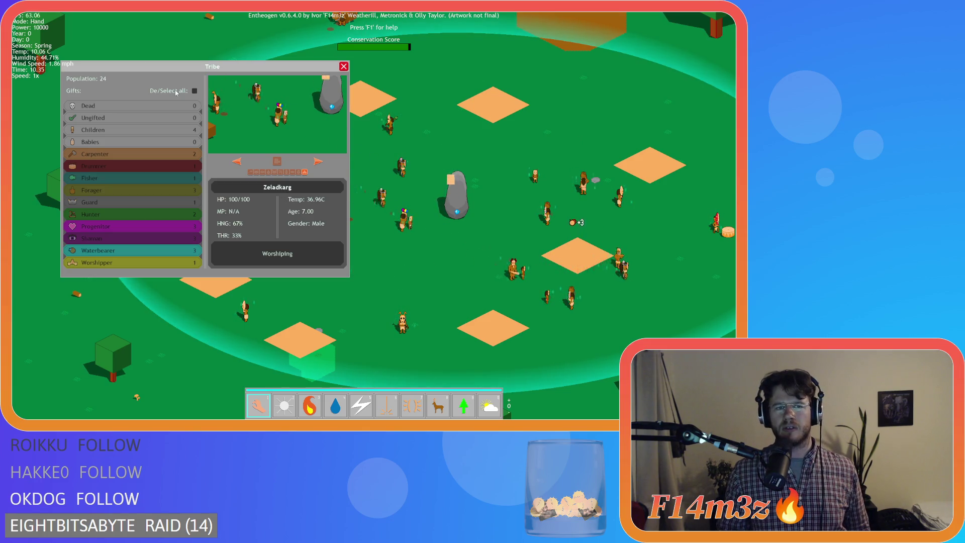
{"action": "left_click", "coordinate": [344, 67]}
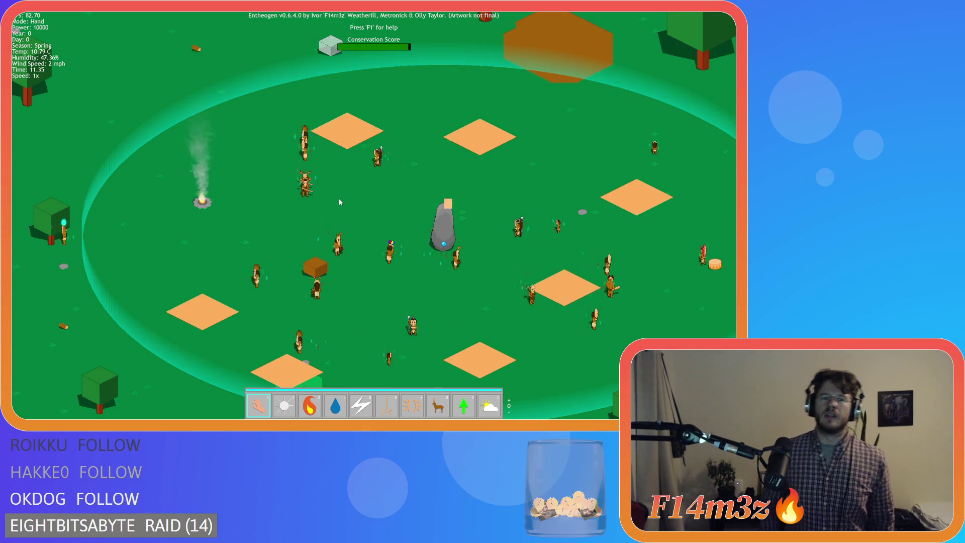
{"action": "key", "text": "F1"}
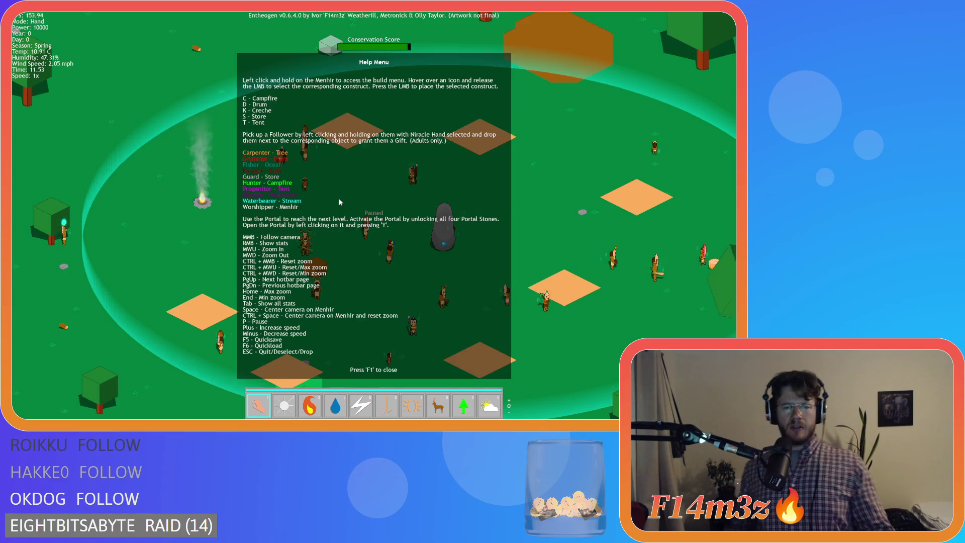
Toggle the Help Menu off with F1 so play resumes unpaused
{"action": "key", "text": "F1"}
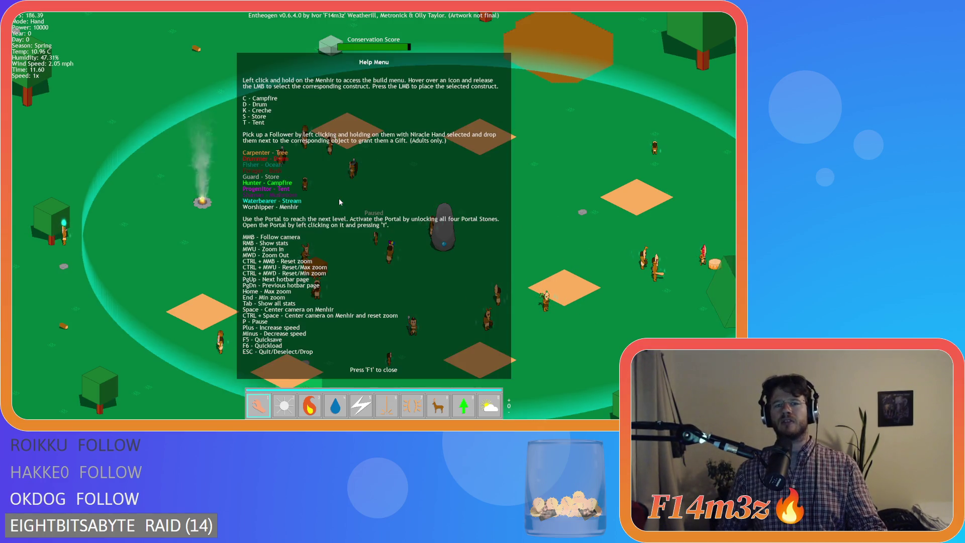
{"action": "key", "text": "F1"}
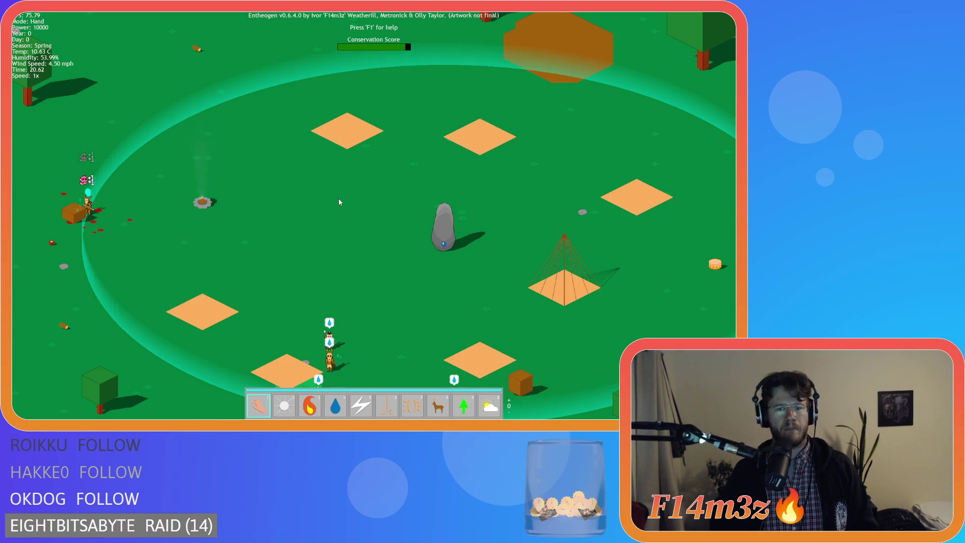
Pan over the forest, river and beach around the settlement, then bring up the quit prompt
{"action": "key", "text": "s"}
{"action": "scroll", "coordinate": [340, 205], "scroll_direction": "down", "scroll_amount": 3}
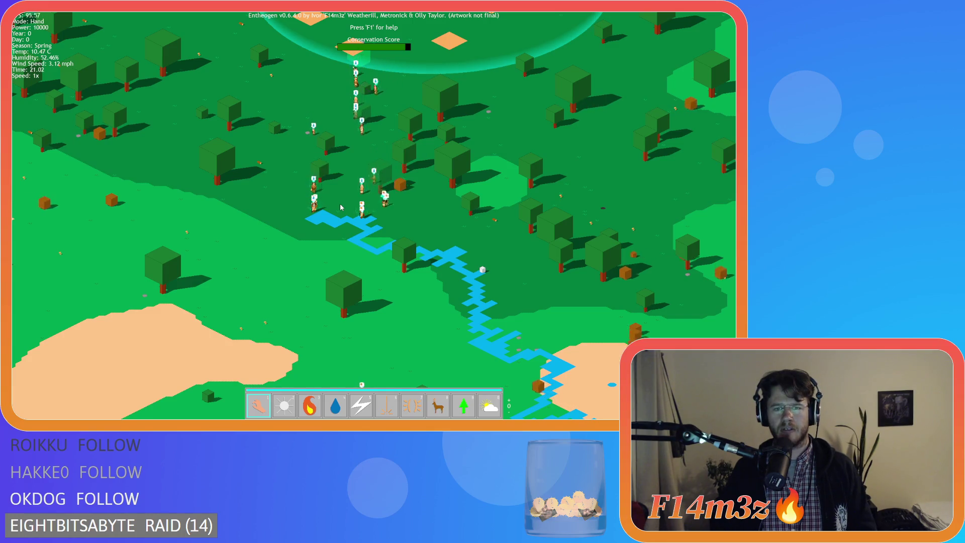
{"action": "key", "text": "w"}
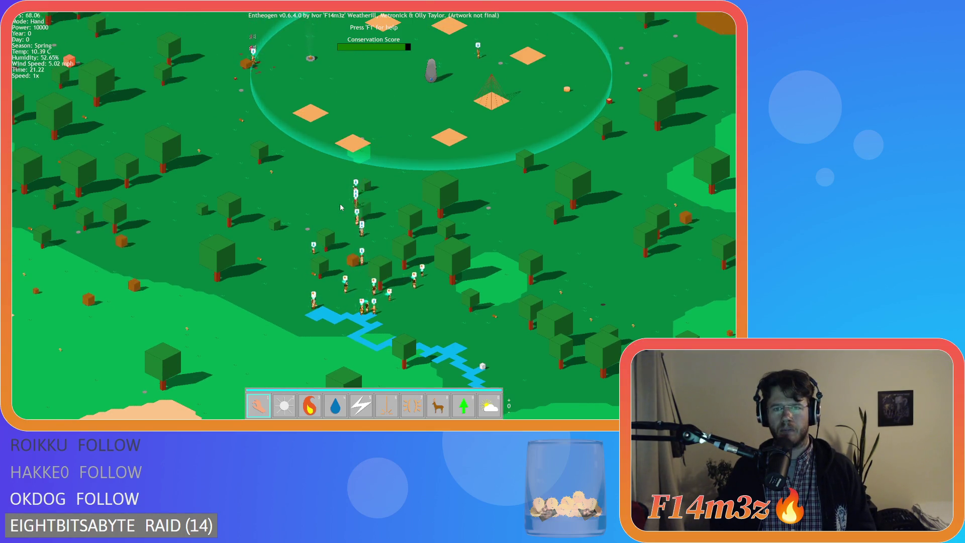
{"action": "key", "text": "w"}
{"action": "key", "text": "s"}
{"action": "key", "text": "a"}
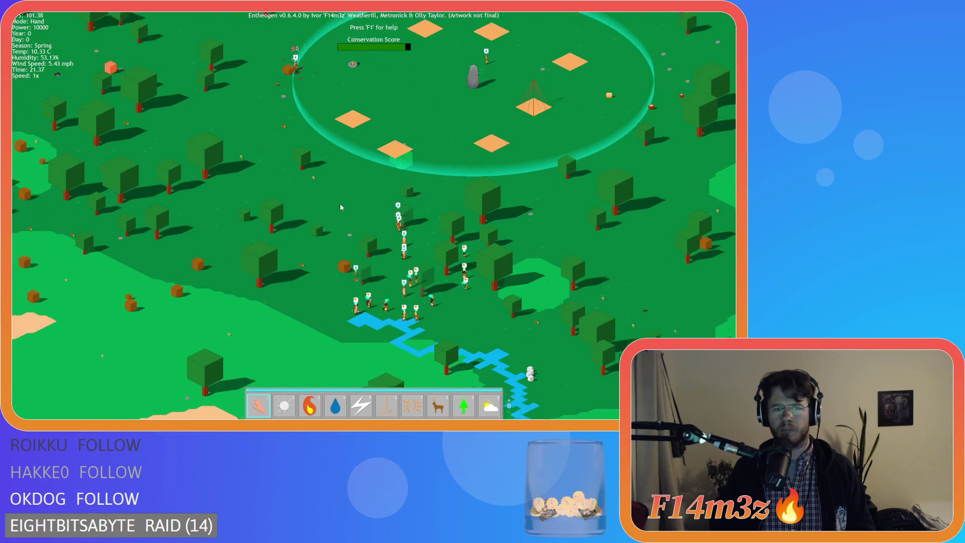
{"action": "key", "text": "s"}
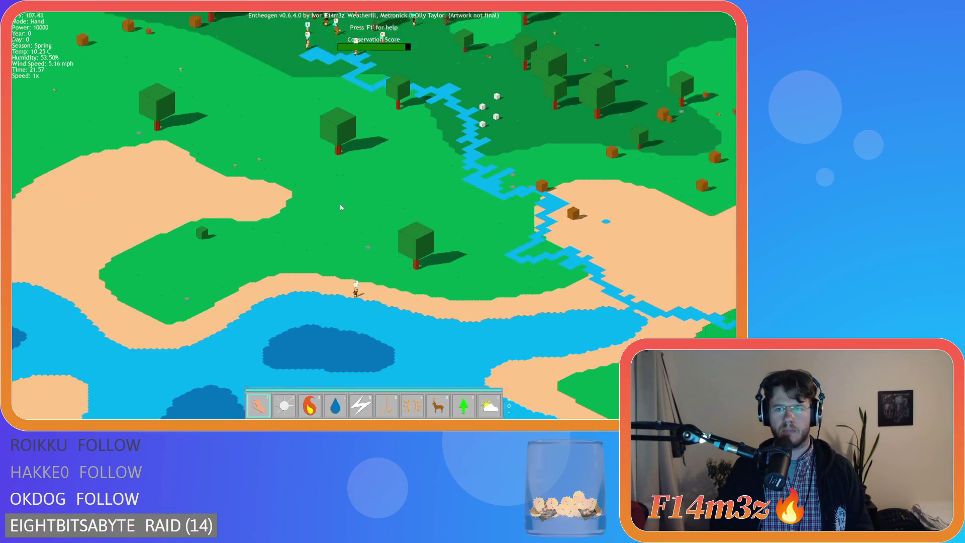
{"action": "key", "text": "w"}
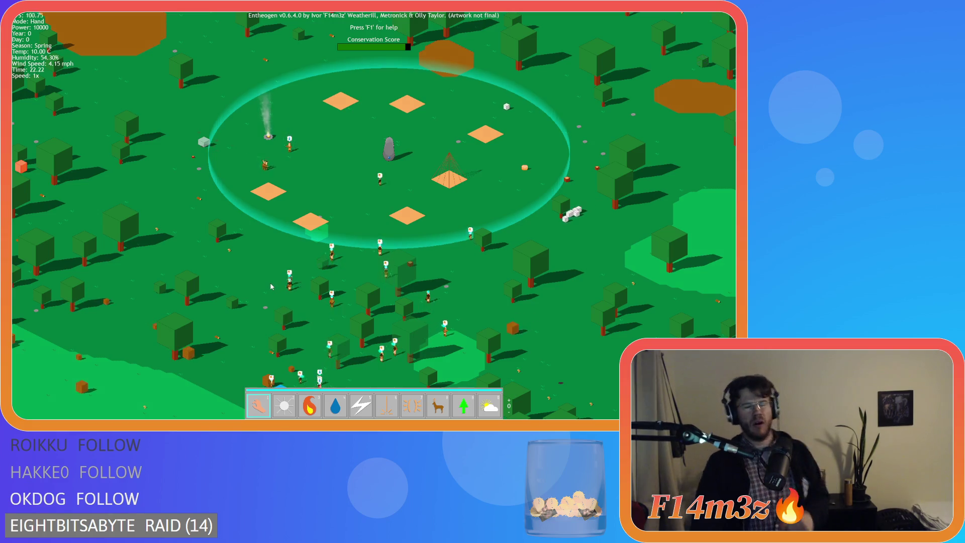
{"action": "key", "text": "d"}
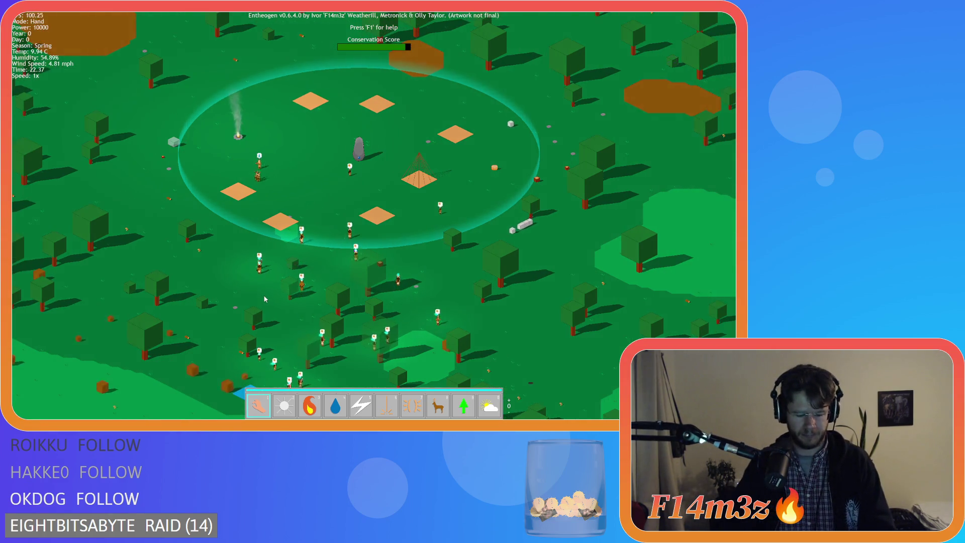
{"action": "key", "text": "Escape"}
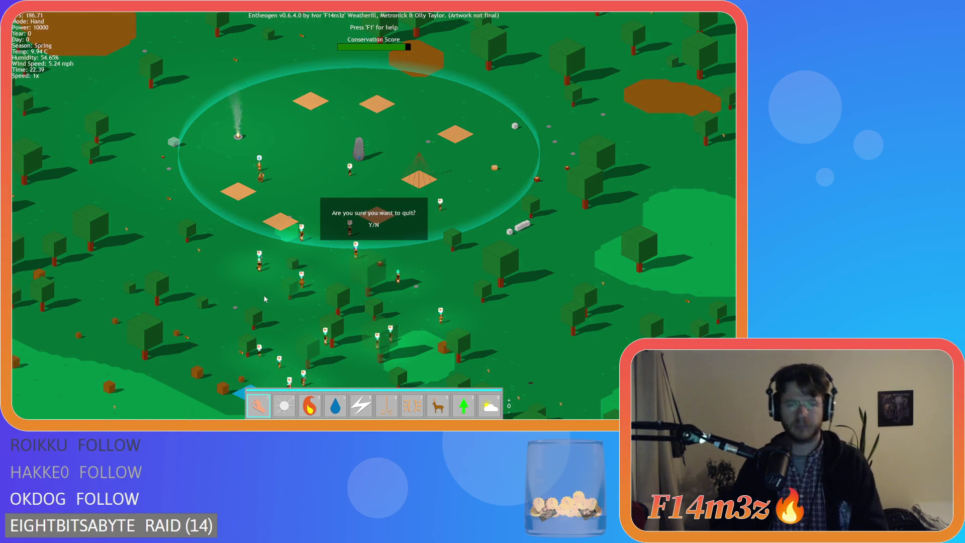
Confirm quitting the game and close all ob_gui editor windows via Windows > Close All
{"action": "key", "text": "y"}
{"action": "right_click", "coordinate": [179, 261]}
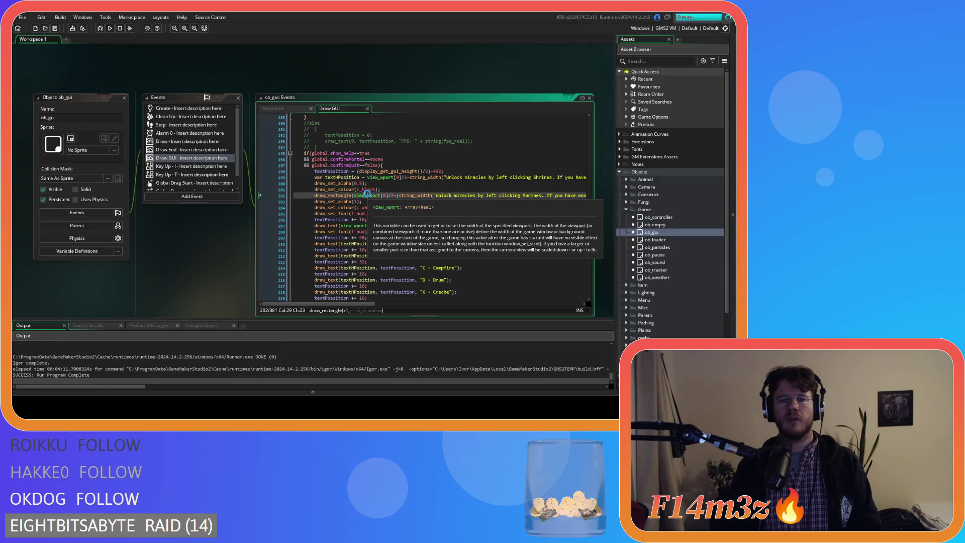
{"action": "left_click", "coordinate": [194, 228]}
{"action": "right_click", "coordinate": [198, 249]}
{"action": "mouse_move", "coordinate": [202, 259]}
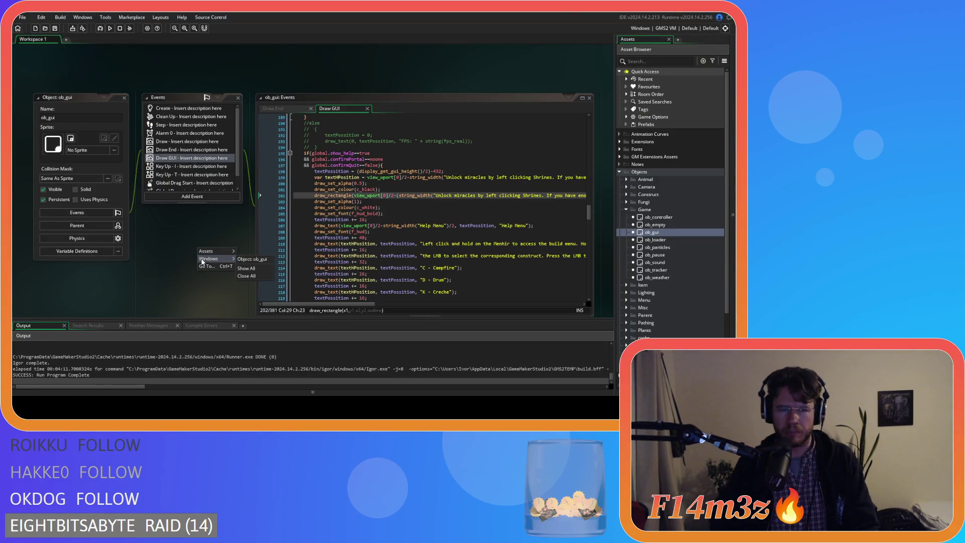
{"action": "left_click", "coordinate": [245, 276]}
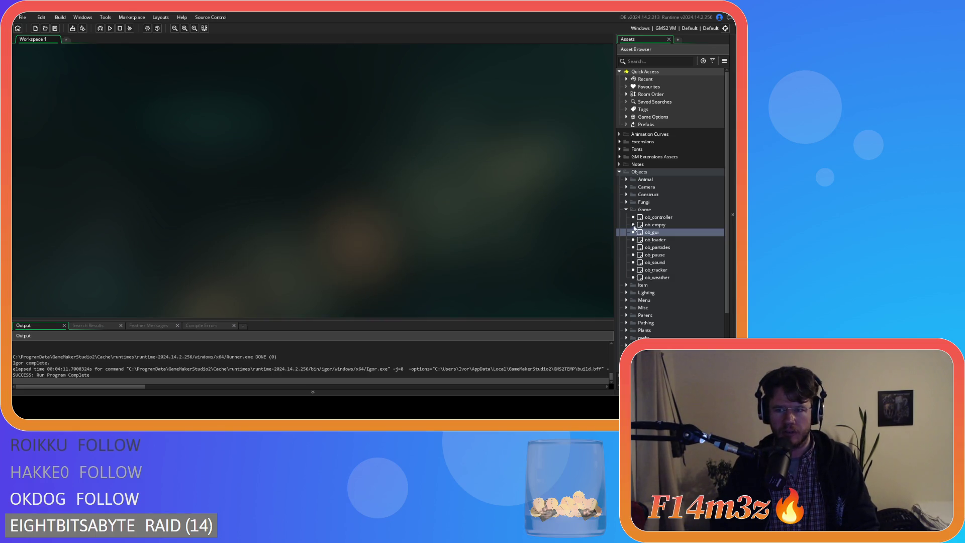
Expand Objects > Animal > Human in the Asset Browser and open ob_human
{"action": "left_click", "coordinate": [625, 210]}
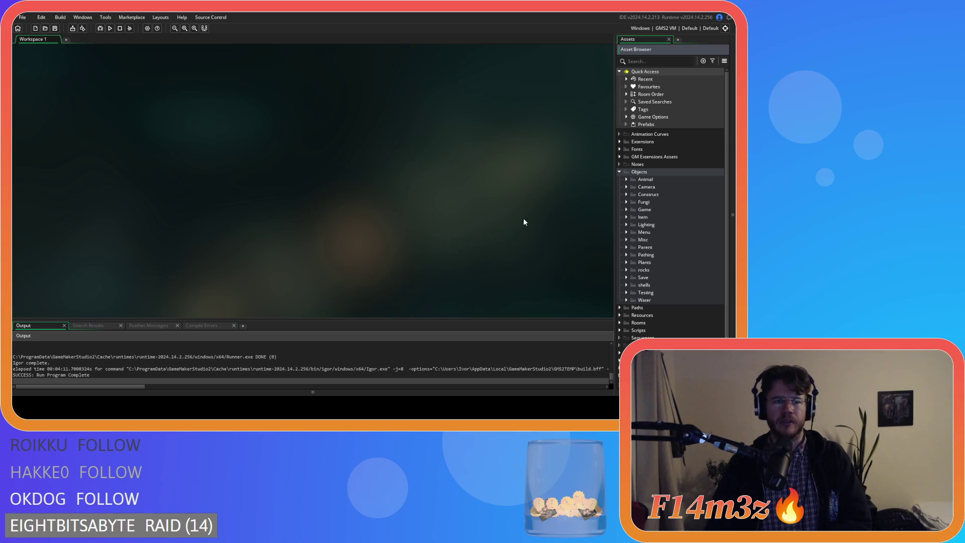
{"action": "left_click", "coordinate": [54, 30]}
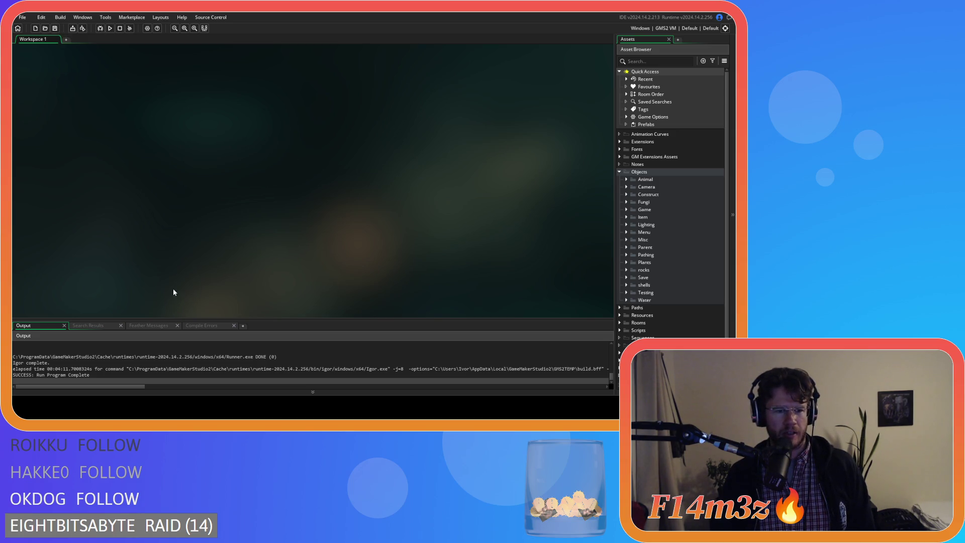
{"action": "left_click", "coordinate": [619, 172]}
{"action": "left_click", "coordinate": [619, 171]}
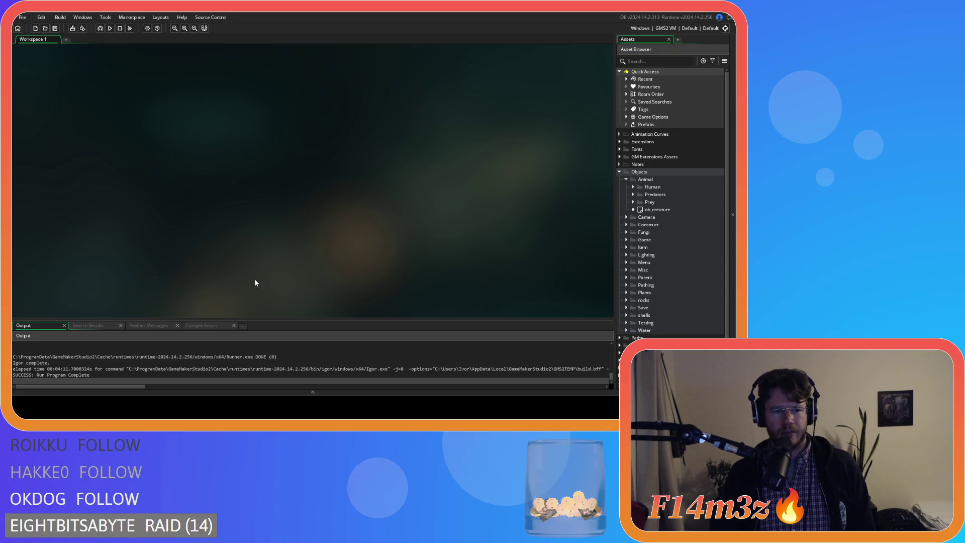
{"action": "left_click", "coordinate": [628, 179]}
{"action": "left_click", "coordinate": [626, 210]}
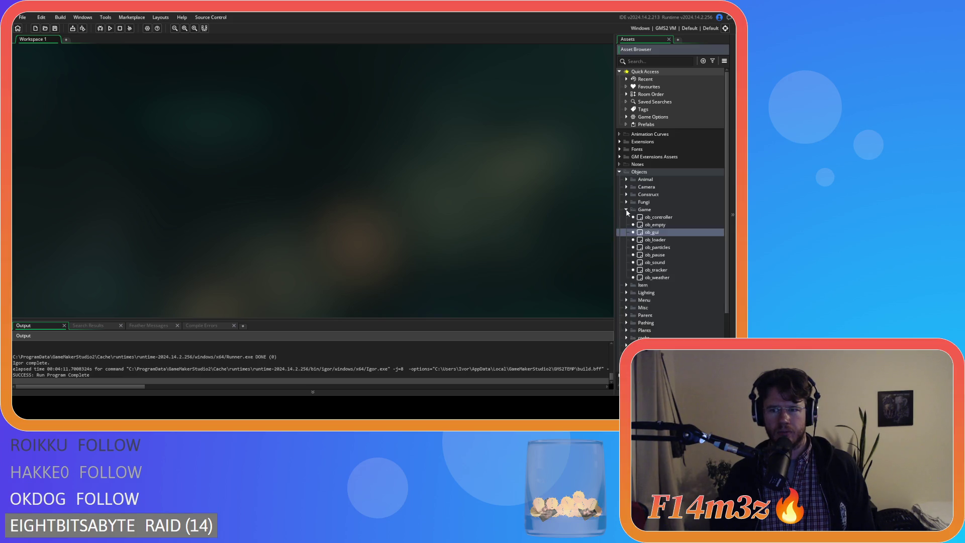
{"action": "left_click", "coordinate": [626, 210]}
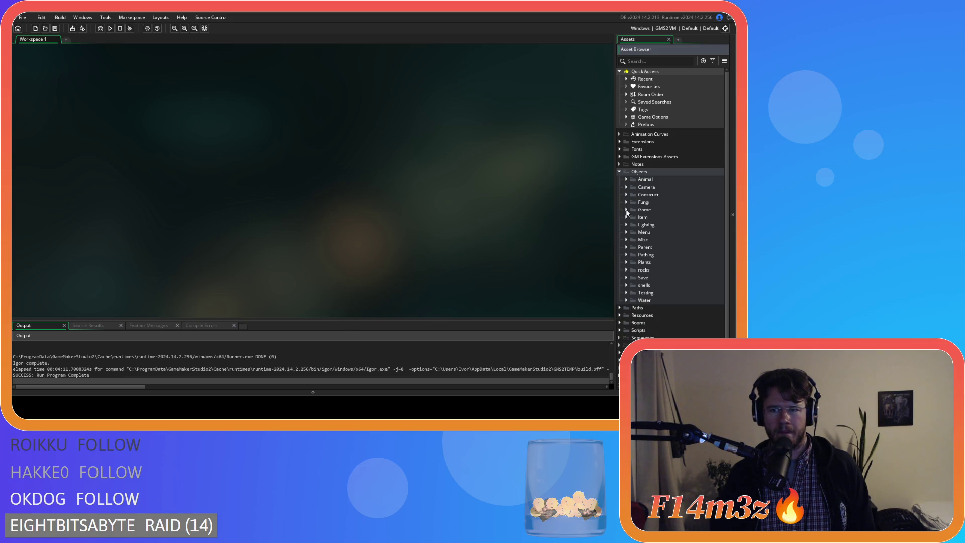
{"action": "left_click", "coordinate": [626, 179]}
{"action": "left_click", "coordinate": [632, 187]}
{"action": "double_click", "coordinate": [662, 194]}
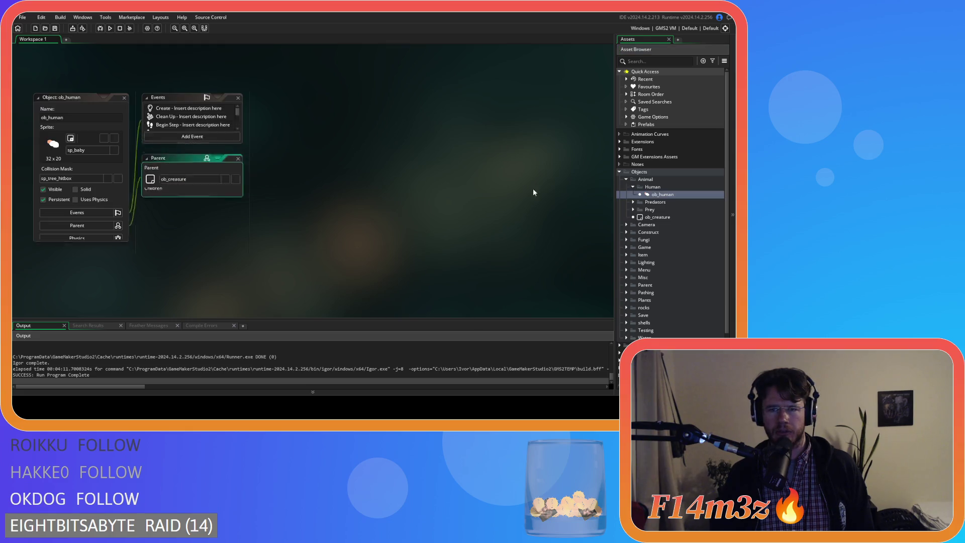
Open ob_human's Step event and change the hasteon check on line 1257 from '=' to '>'
{"action": "double_click", "coordinate": [175, 134]}
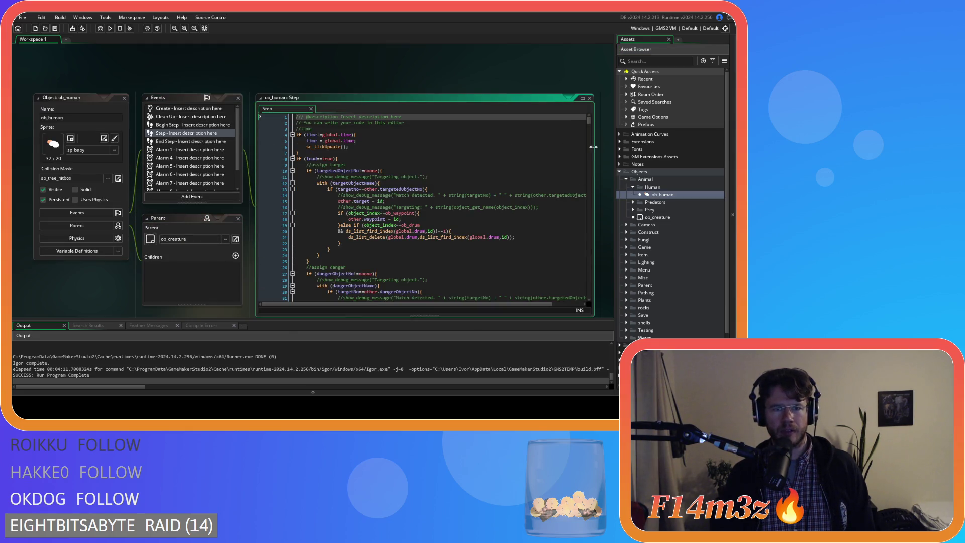
{"action": "mouse_move", "coordinate": [588, 121]}
{"action": "left_mouse_down"}
{"action": "mouse_move", "coordinate": [594, 289]}
{"action": "mouse_move", "coordinate": [601, 282]}
{"action": "left_mouse_up"}
{"action": "left_click", "coordinate": [454, 230]}
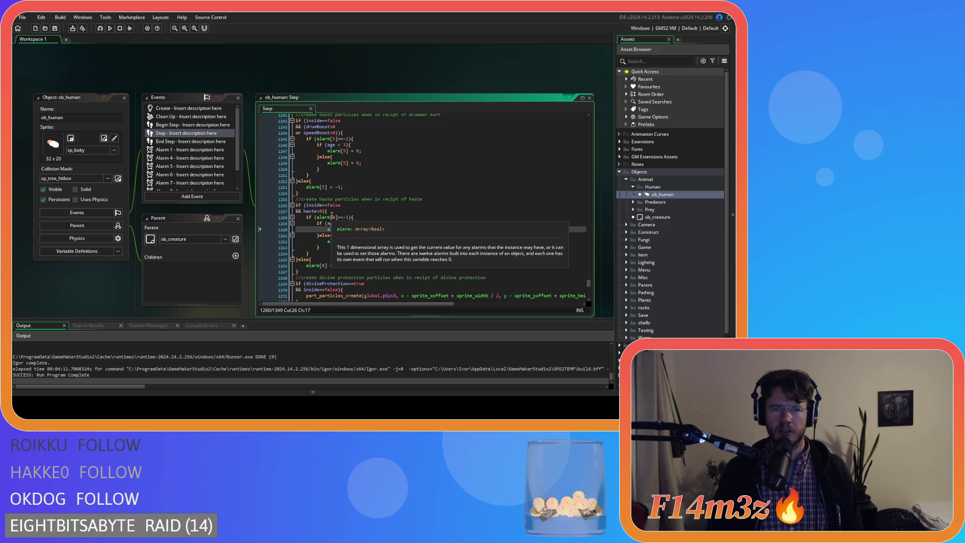
{"action": "left_click", "coordinate": [321, 211]}
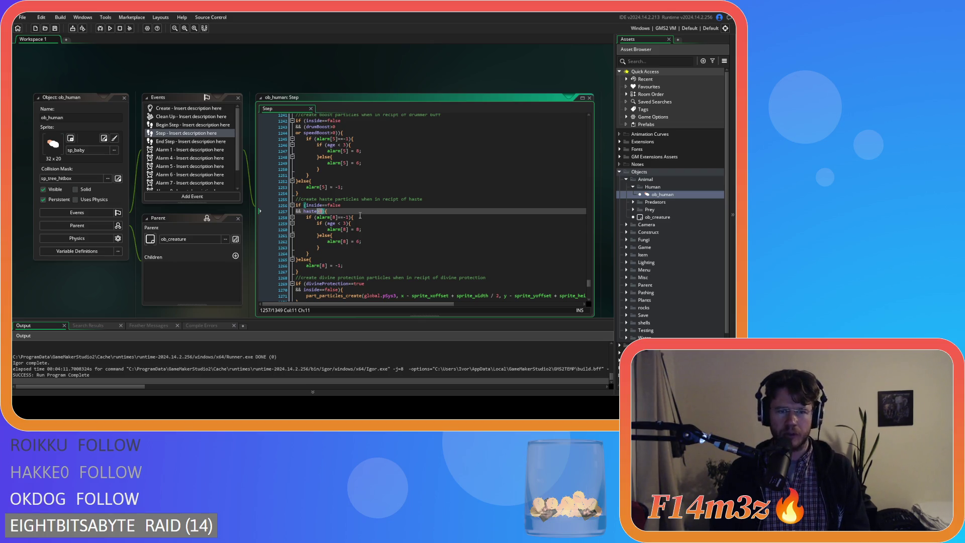
{"action": "type", "text": "=="}
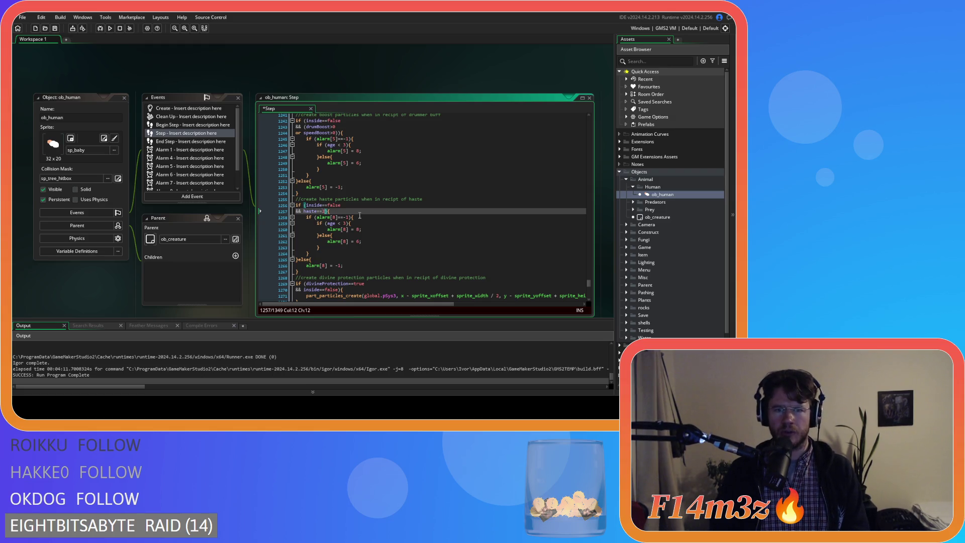
{"action": "key", "text": "BackSpace"}
{"action": "type", "text": ">"}
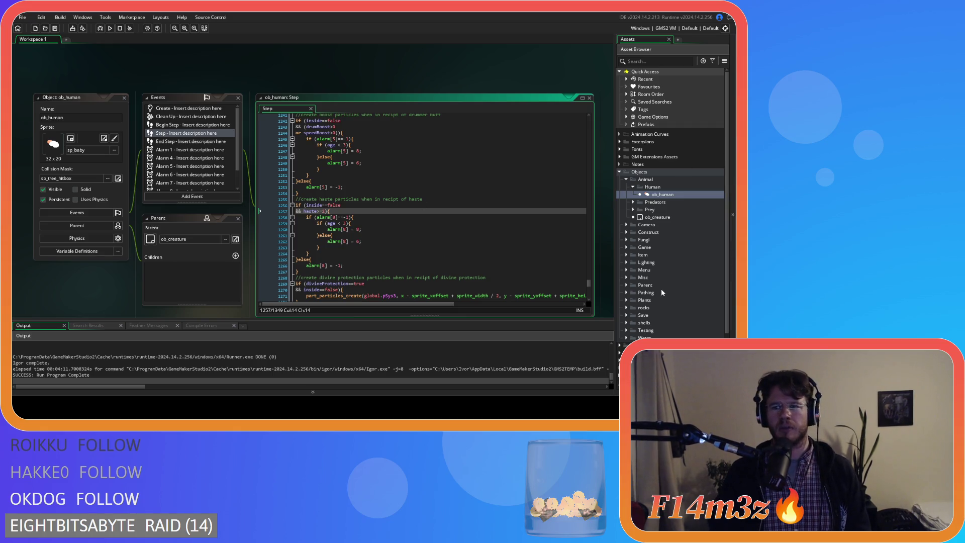
Expand Scripts > Miracles in the Asset Browser and open the sc_miracleHaste script
{"action": "scroll", "coordinate": [641, 283], "scroll_direction": "down", "scroll_amount": 3}
{"action": "left_click", "coordinate": [620, 318]}
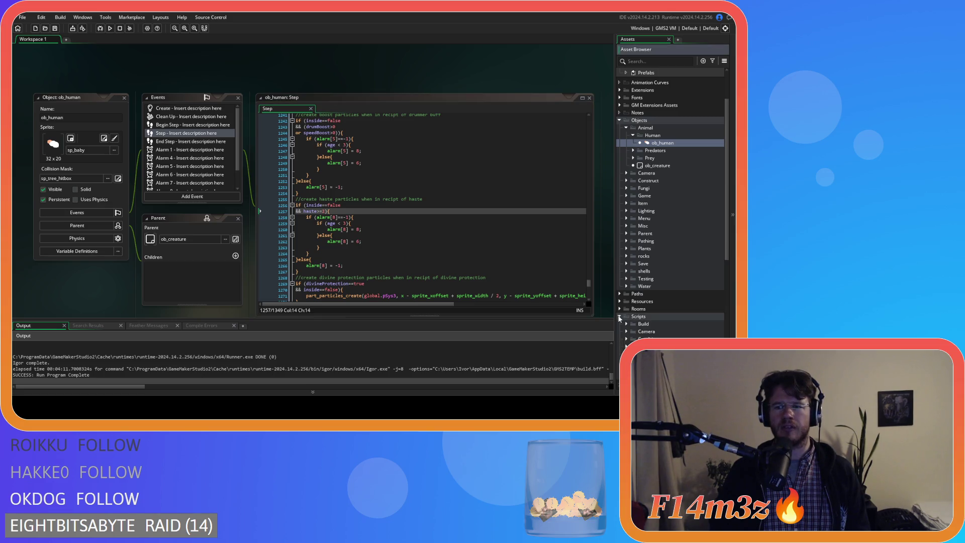
{"action": "scroll", "coordinate": [622, 318], "scroll_direction": "down", "scroll_amount": 3}
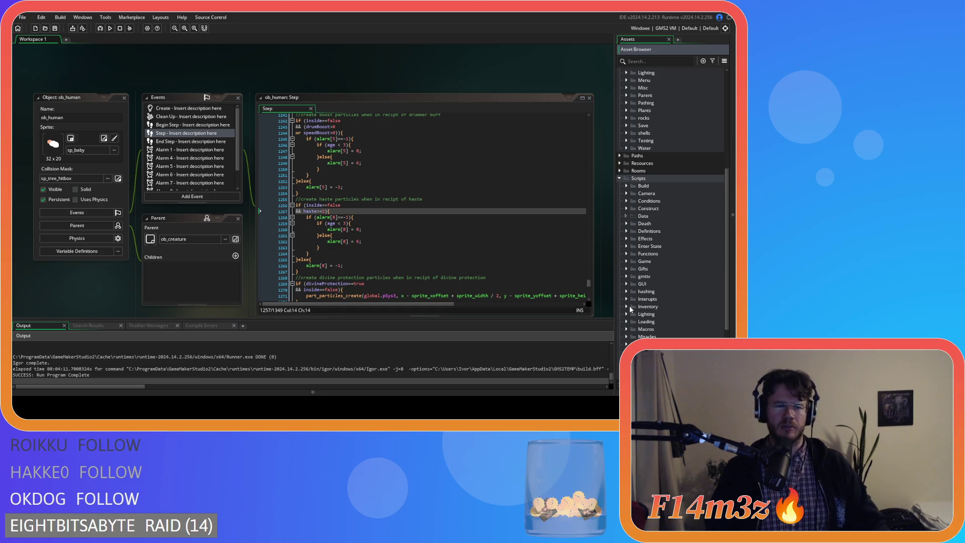
{"action": "mouse_move", "coordinate": [578, 296]}
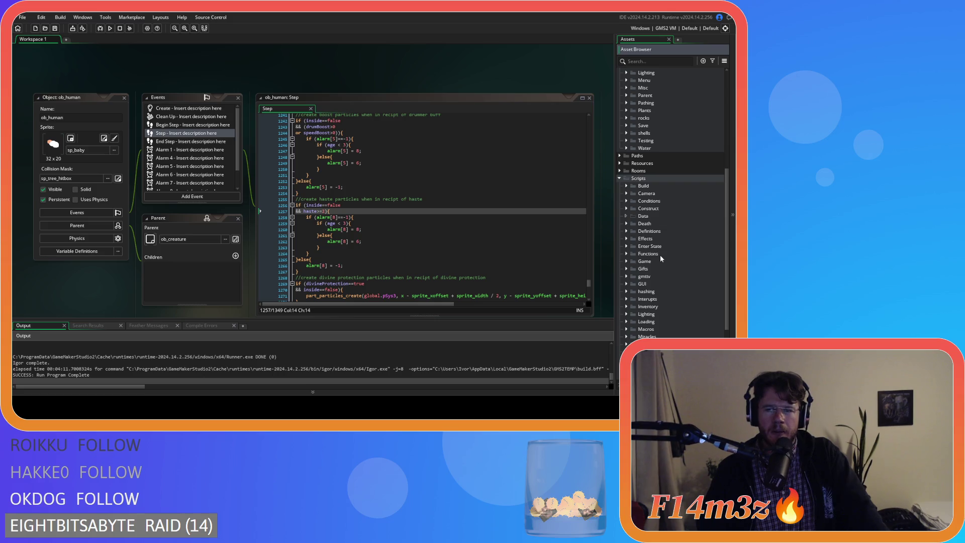
{"action": "scroll", "coordinate": [656, 255], "scroll_direction": "down", "scroll_amount": 3}
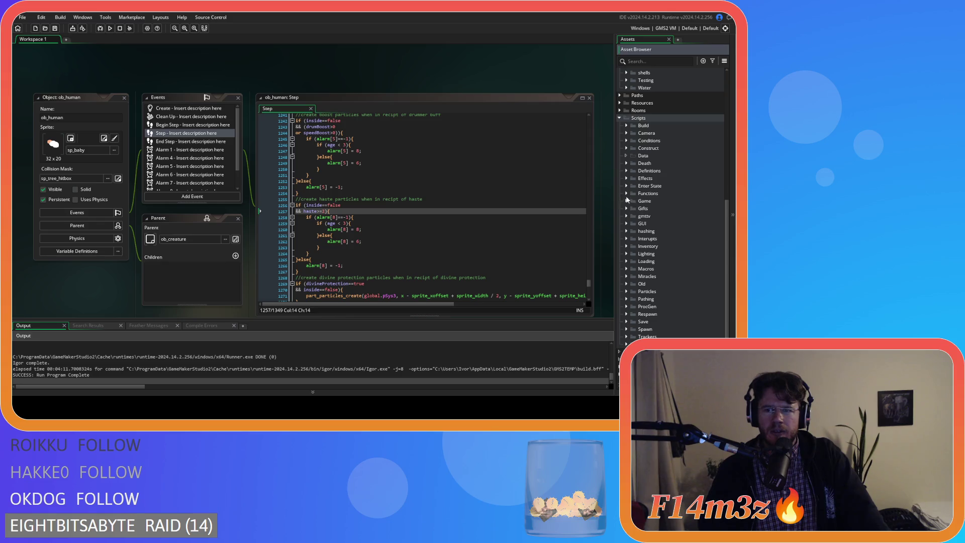
{"action": "left_click", "coordinate": [626, 275]}
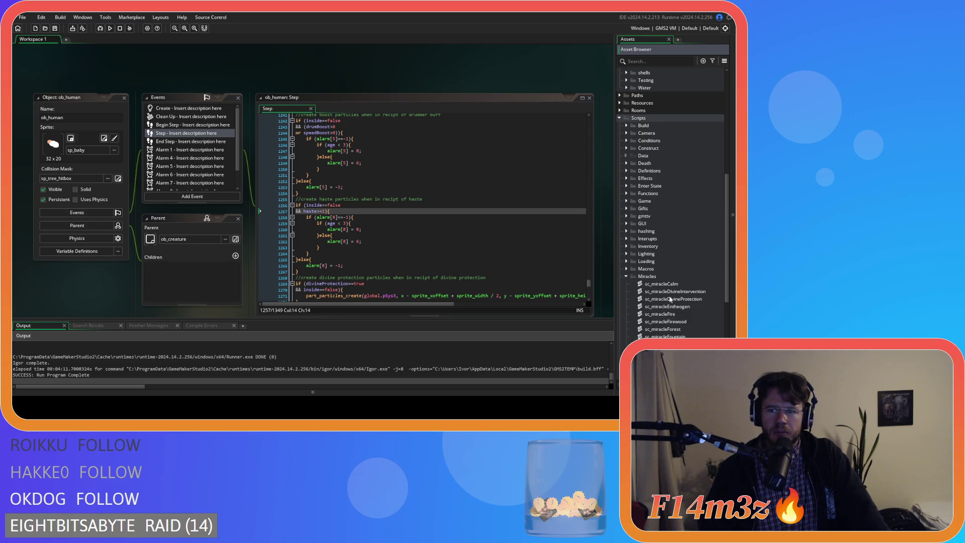
{"action": "scroll", "coordinate": [672, 300], "scroll_direction": "down", "scroll_amount": 4}
{"action": "scroll", "coordinate": [675, 300], "scroll_direction": "down", "scroll_amount": 1}
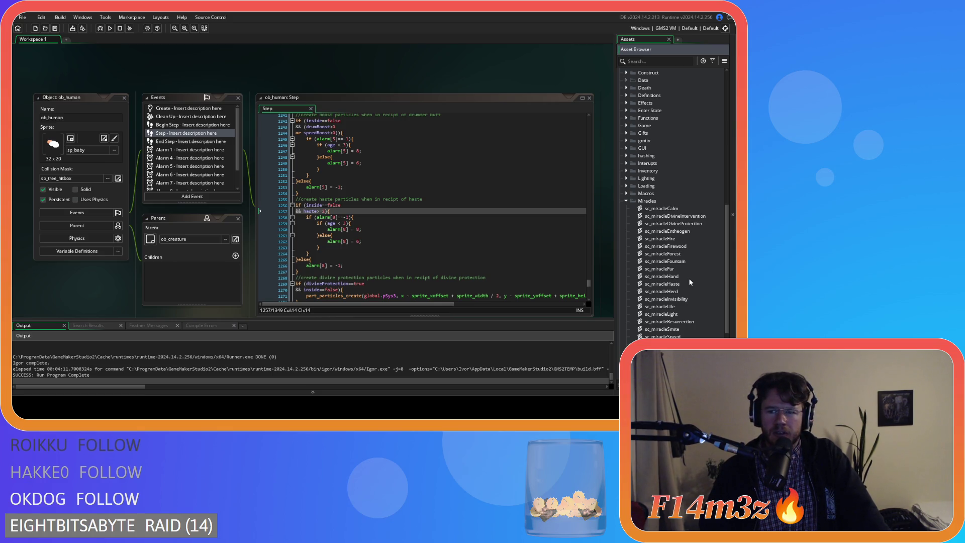
{"action": "double_click", "coordinate": [680, 284]}
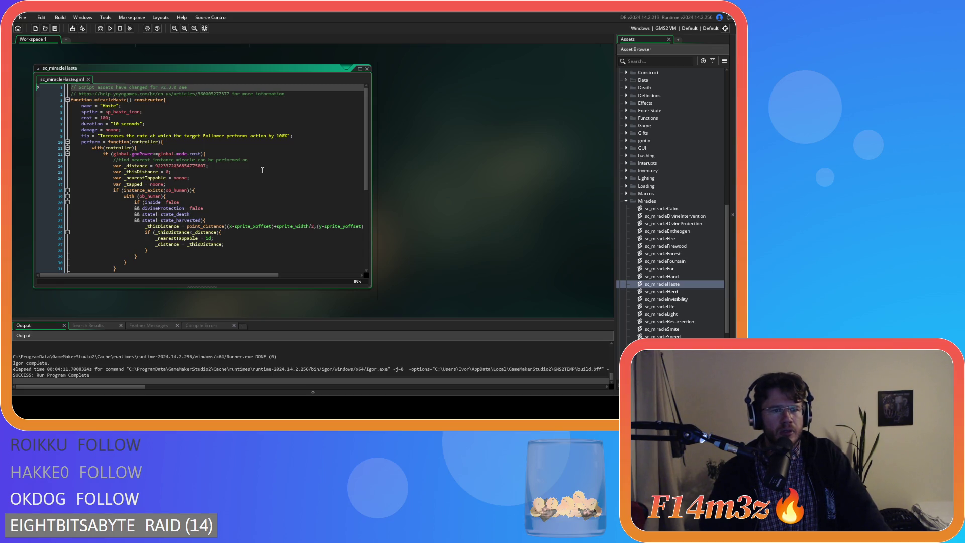
Insert a new line after 'with (_tapped){' holding the condition (haste<2)
{"action": "scroll", "coordinate": [262, 170], "scroll_direction": "down", "scroll_amount": 7}
{"action": "scroll", "coordinate": [262, 170], "scroll_direction": "up", "scroll_amount": 7}
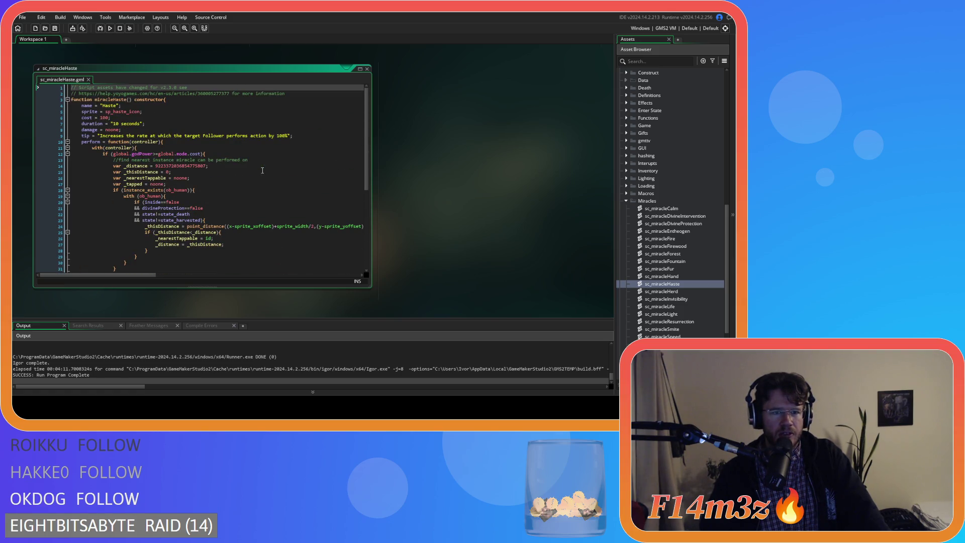
{"action": "scroll", "coordinate": [263, 171], "scroll_direction": "down", "scroll_amount": 3}
{"action": "scroll", "coordinate": [263, 170], "scroll_direction": "down", "scroll_amount": 6}
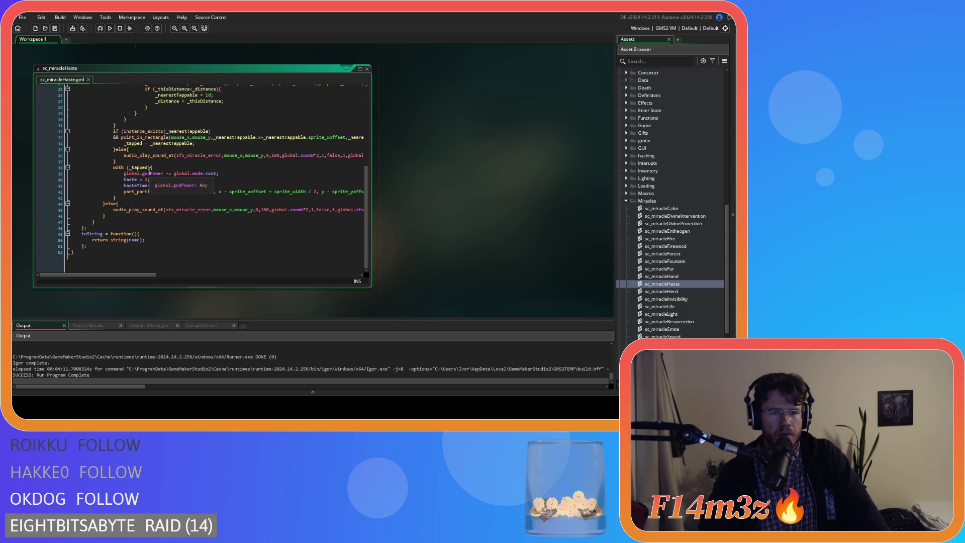
{"action": "scroll", "coordinate": [160, 170], "scroll_direction": "up", "scroll_amount": 5}
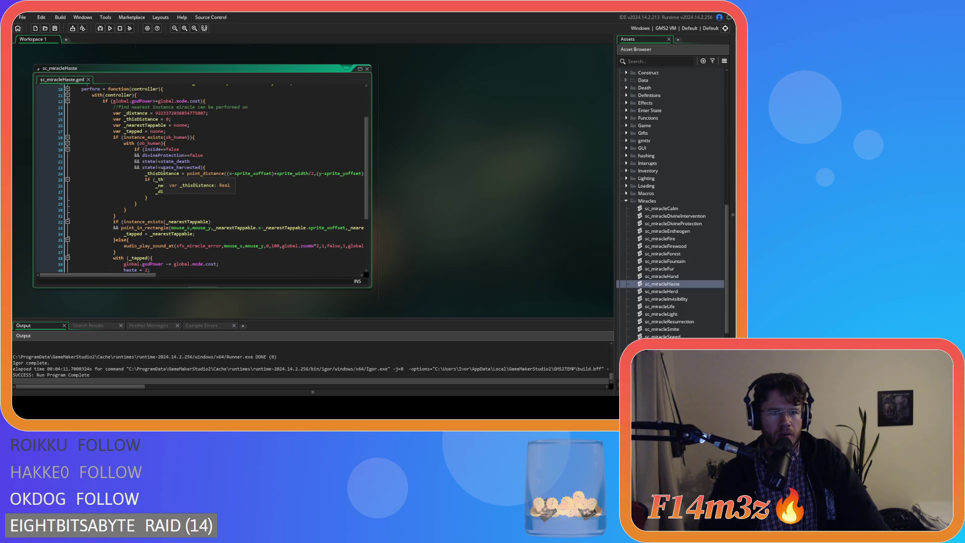
{"action": "scroll", "coordinate": [191, 152], "scroll_direction": "down", "scroll_amount": 2}
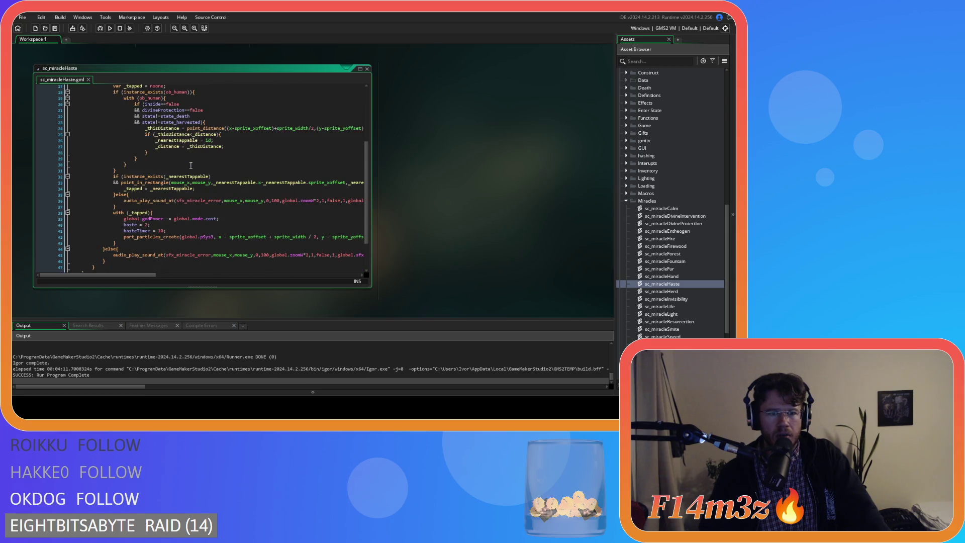
{"action": "scroll", "coordinate": [188, 173], "scroll_direction": "up", "scroll_amount": 4}
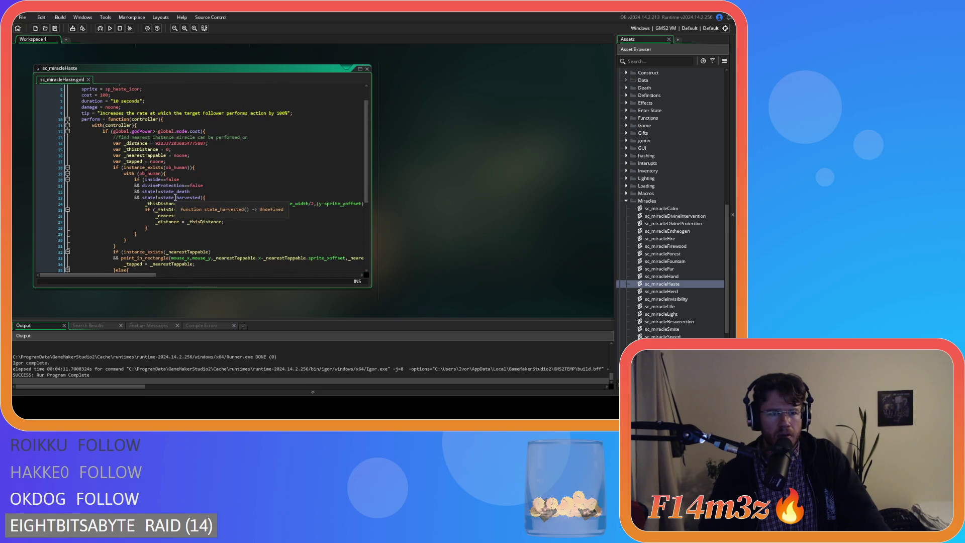
{"action": "scroll", "coordinate": [175, 197], "scroll_direction": "down", "scroll_amount": 4}
{"action": "left_click", "coordinate": [148, 212]}
{"action": "left_click", "coordinate": [194, 208]}
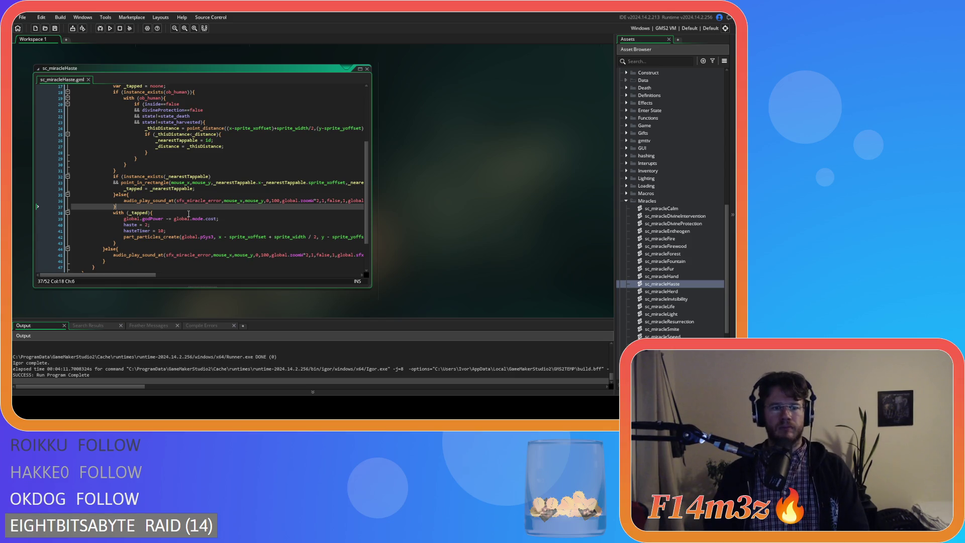
{"action": "left_click", "coordinate": [188, 214]}
{"action": "key", "text": "Return"}
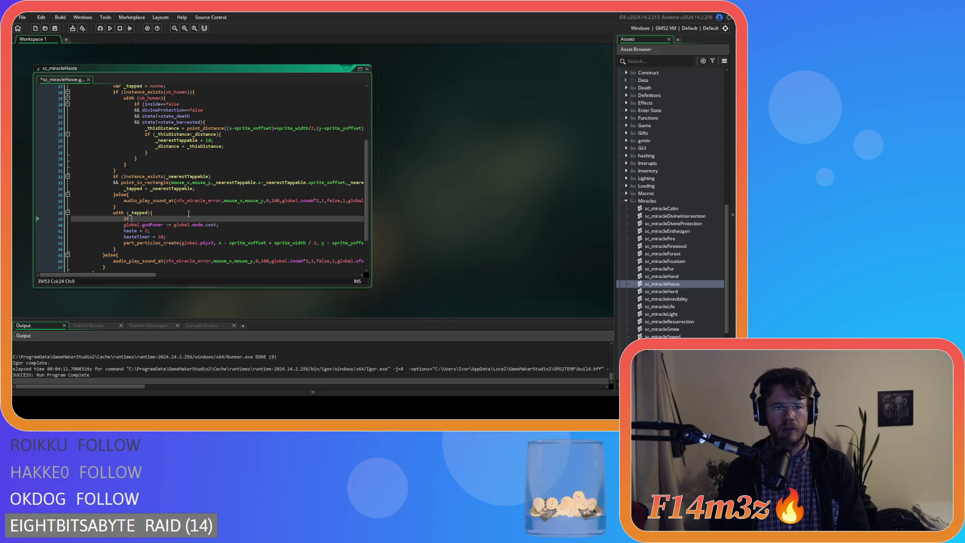
{"action": "type", "text": "("}
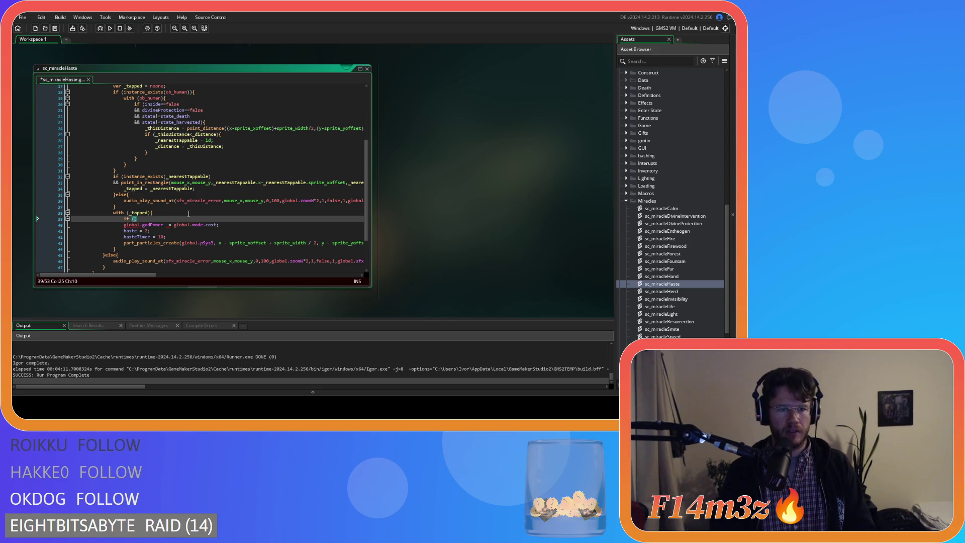
{"action": "type", "text": "haste"}
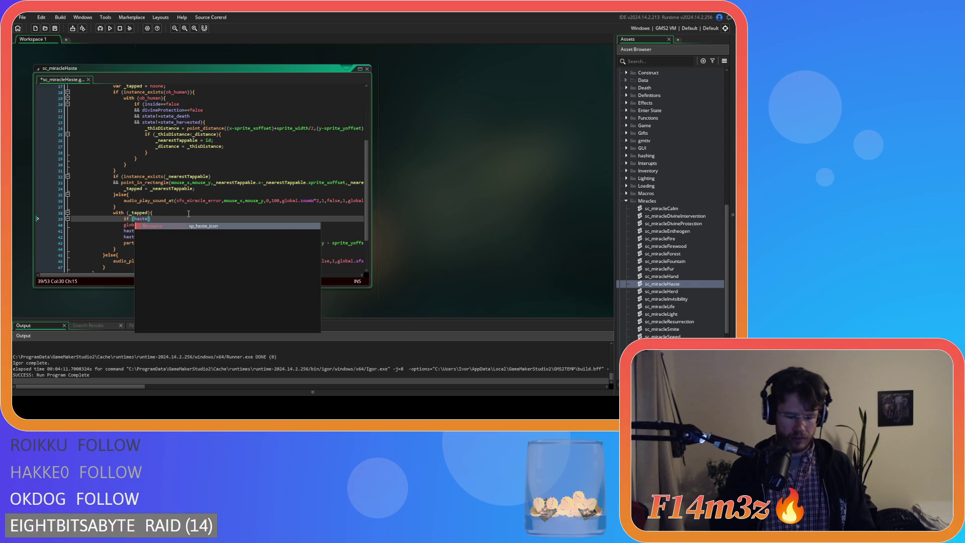
{"action": "type", "text": "<2)"}
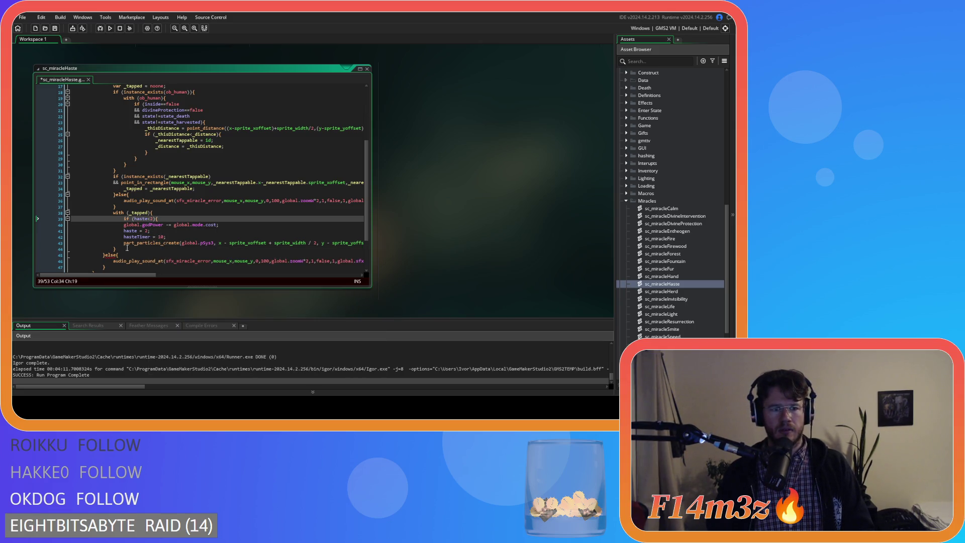
Replace the condition's '<' with '!=' so it checks haste!=2
{"action": "mouse_move", "coordinate": [135, 275]}
{"action": "left_mouse_down"}
{"action": "mouse_move", "coordinate": [188, 277]}
{"action": "mouse_move", "coordinate": [133, 275]}
{"action": "left_mouse_up"}
{"action": "left_click", "coordinate": [148, 219]}
{"action": "key", "text": "BackSpace"}
{"action": "type", "text": "!="}
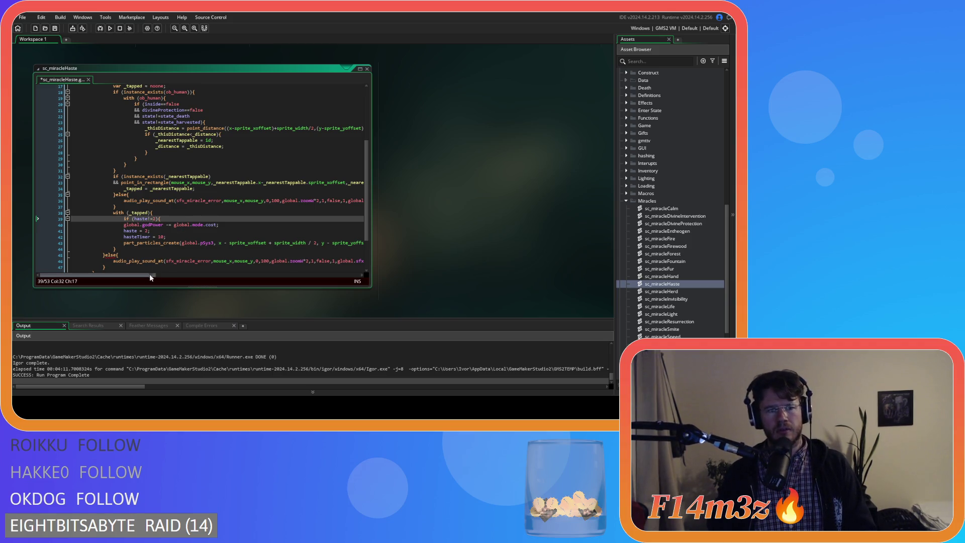
Add a closing line after line 43, Tab-indent lines 40–43, and save the script
{"action": "left_click_drag", "start_coordinate": [143, 275], "coordinate": [239, 281]}
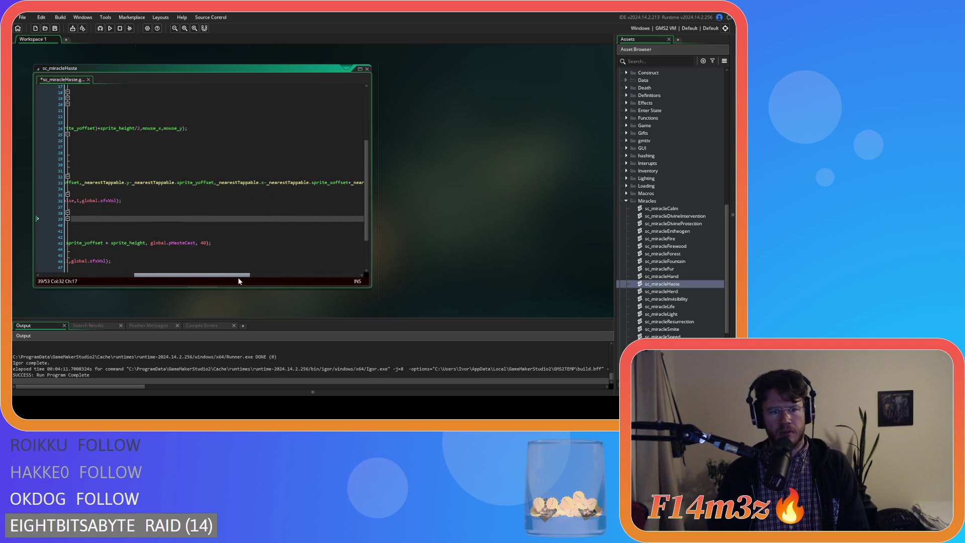
{"action": "left_click", "coordinate": [233, 242]}
{"action": "key", "text": "Return"}
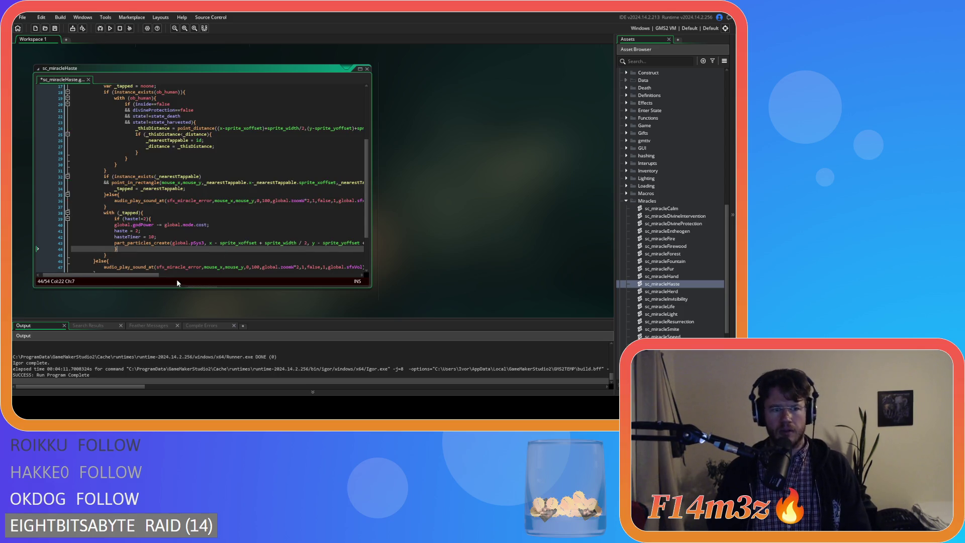
{"action": "left_click_drag", "start_coordinate": [153, 275], "coordinate": [215, 269]}
{"action": "left_click_drag", "start_coordinate": [300, 243], "coordinate": [21, 225]}
{"action": "key", "text": "Tab"}
{"action": "left_click", "coordinate": [205, 236]}
{"action": "key", "text": "ctrl+s"}
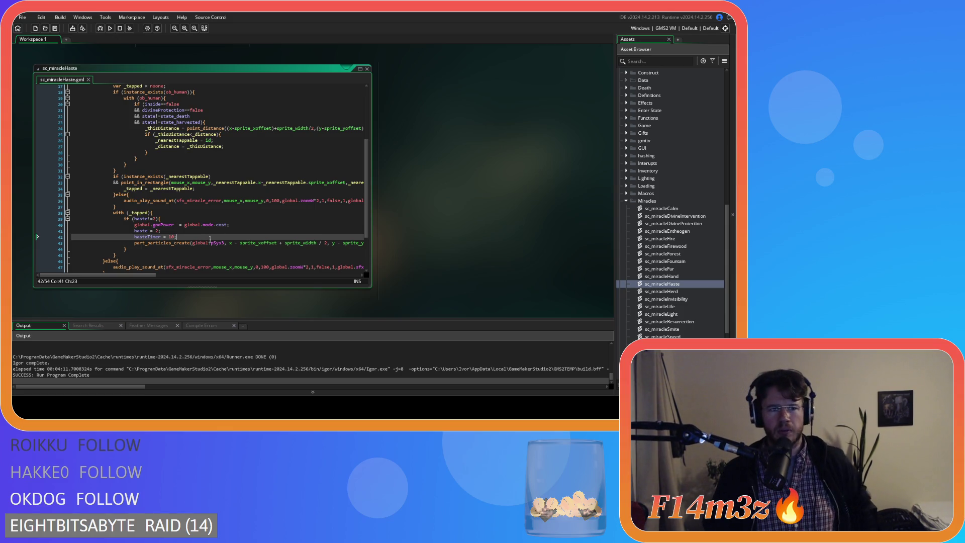
Select the whole 'if (haste!=2){' line
{"action": "left_click", "coordinate": [238, 226]}
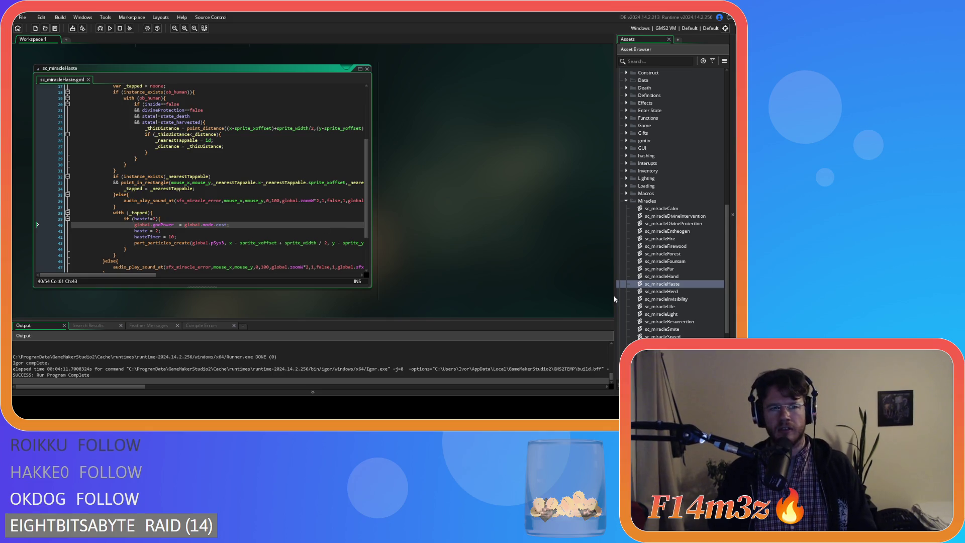
{"action": "key", "text": "Up"}
{"action": "key", "text": "shift+Home"}
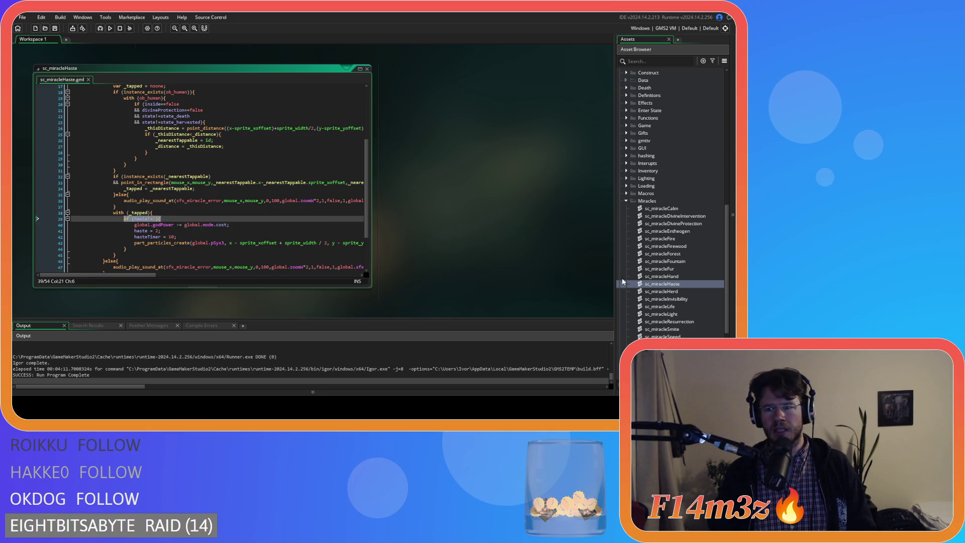
Open sc_miracleSpeed, add 'if (haste!=2){' after 'with (_tapped){', and indent lines 40–43
{"action": "double_click", "coordinate": [683, 336]}
{"action": "scroll", "coordinate": [208, 221], "scroll_direction": "down", "scroll_amount": 8}
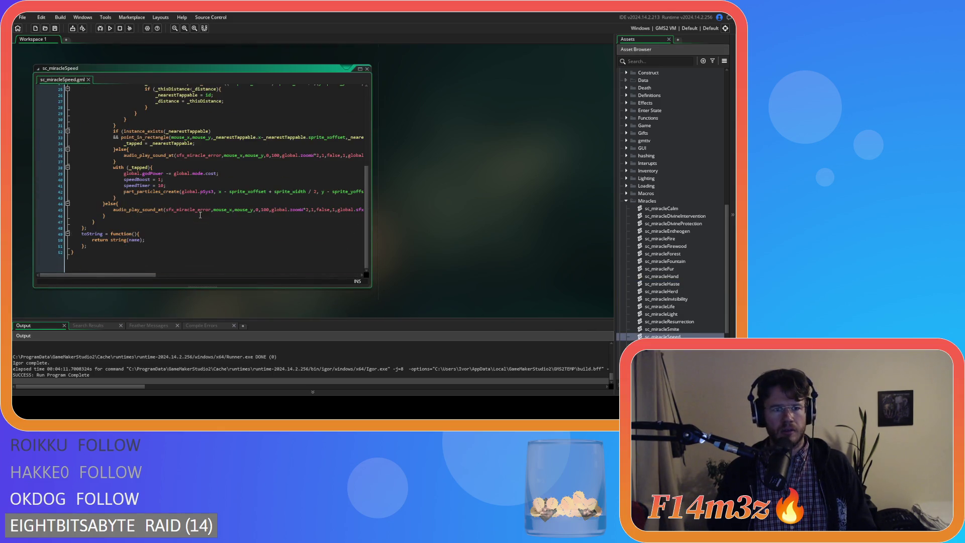
{"action": "scroll", "coordinate": [165, 173], "scroll_direction": "up", "scroll_amount": 1}
{"action": "left_click", "coordinate": [166, 173]}
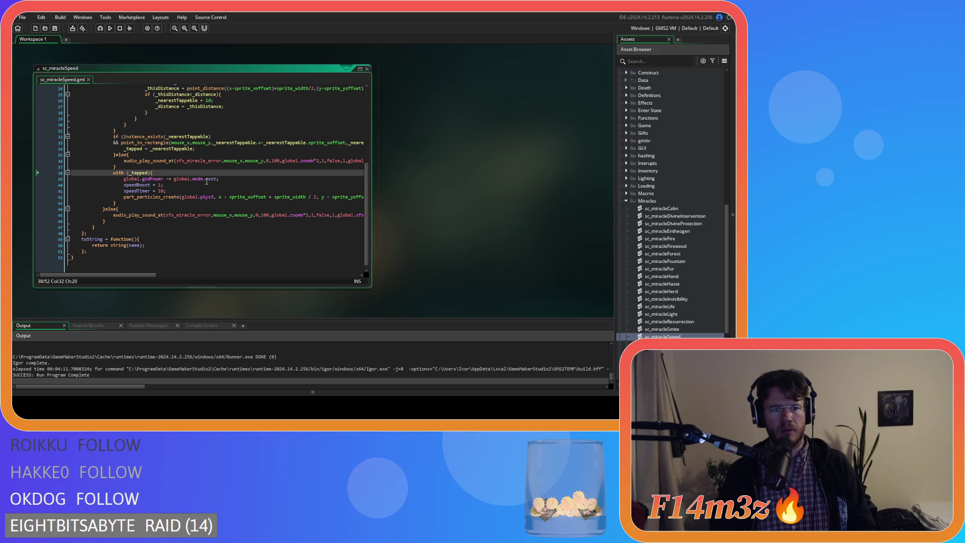
{"action": "key", "text": "Return"}
{"action": "type", "text": "if (haste!=2){"}
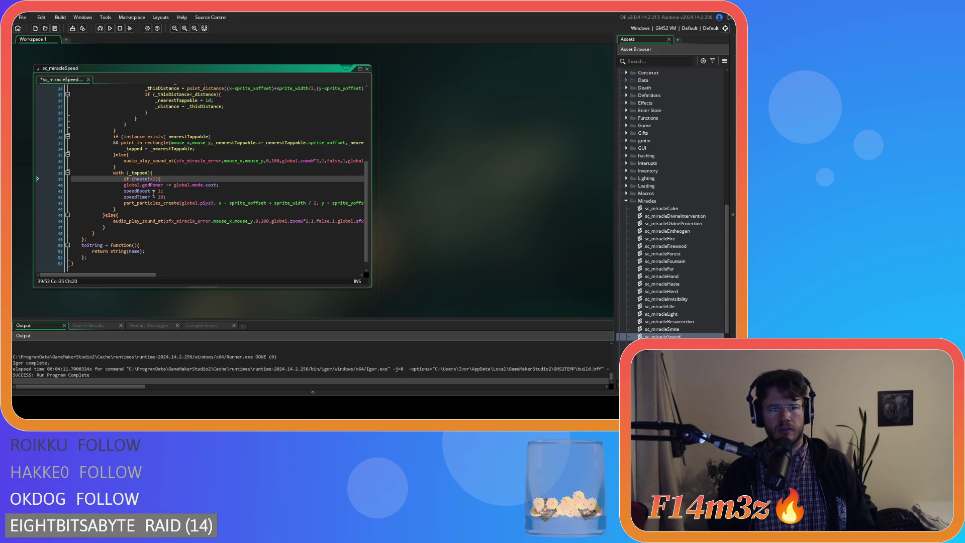
{"action": "mouse_move", "coordinate": [327, 211]}
{"action": "left_mouse_down"}
{"action": "mouse_move", "coordinate": [60, 196]}
{"action": "mouse_move", "coordinate": [49, 183]}
{"action": "left_mouse_up"}
{"action": "key", "text": "Tab"}
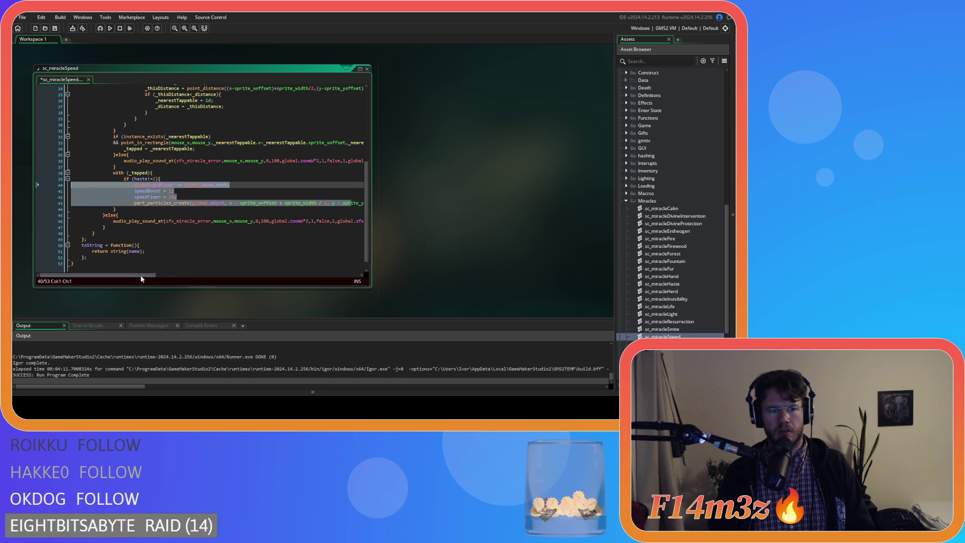
{"action": "left_click_drag", "start_coordinate": [140, 275], "coordinate": [241, 276]}
{"action": "left_click", "coordinate": [209, 202]}
{"action": "key", "text": "Return"}
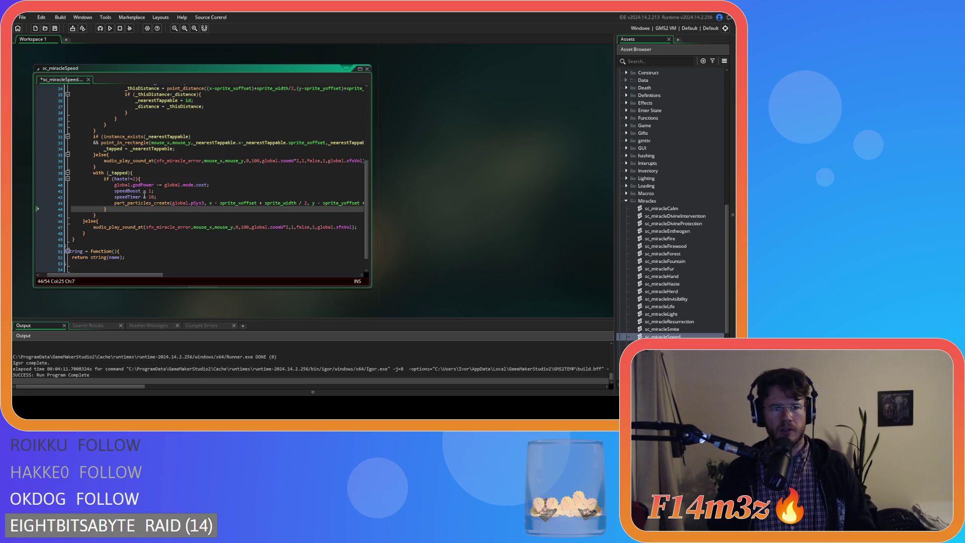
Rewrite the line 39 condition to speedBoost!=1 and save the script
{"action": "double_click", "coordinate": [125, 179]}
{"action": "type", "text": "speedBooost"}
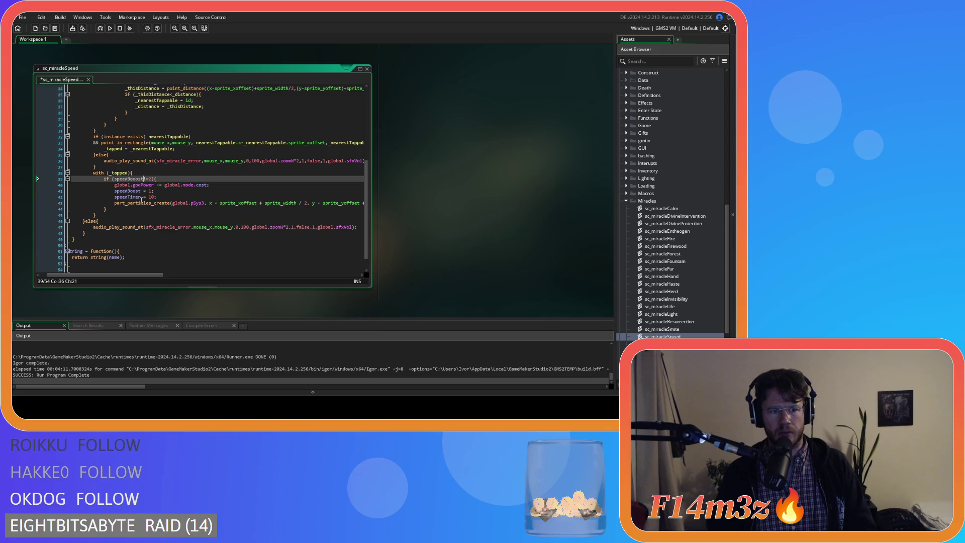
{"action": "left_click_drag", "start_coordinate": [134, 179], "coordinate": [140, 183]}
{"action": "left_click", "coordinate": [135, 178]}
{"action": "key", "text": "BackSpace"}
{"action": "left_click", "coordinate": [162, 179]}
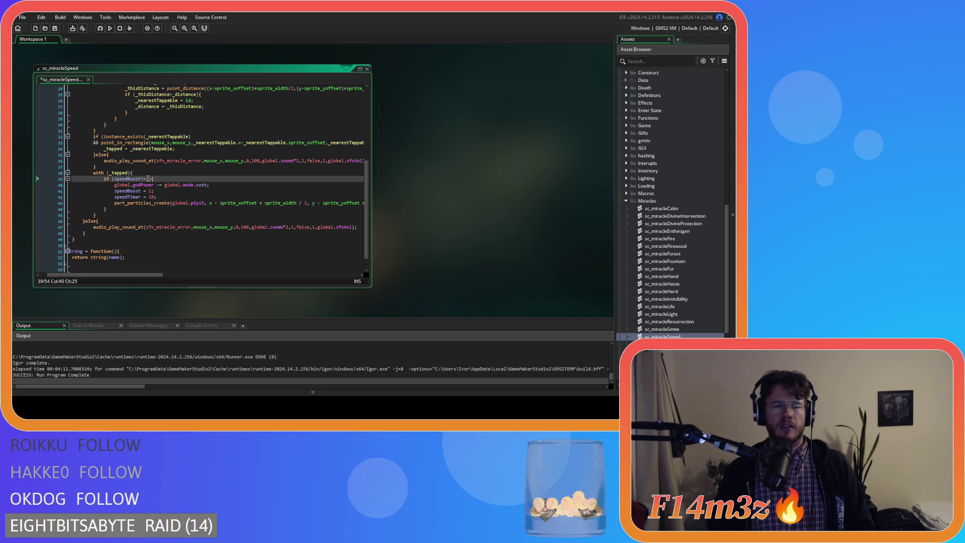
{"action": "double_click", "coordinate": [147, 179]}
{"action": "type", "text": "1"}
{"action": "key", "text": "ctrl+s"}
Inspect the part_particles_create call's arguments and use the editor's right-click menu
{"action": "left_click", "coordinate": [173, 203]}
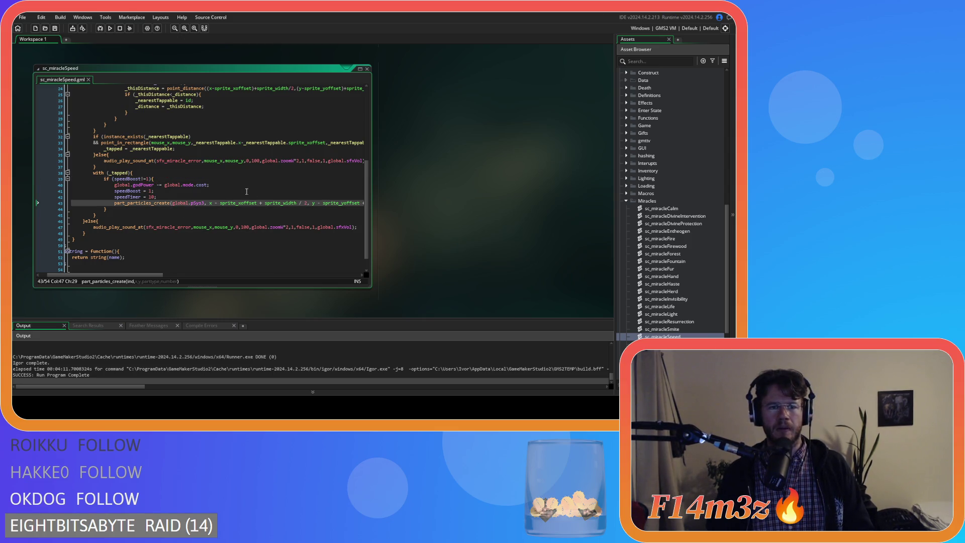
{"action": "right_click", "coordinate": [427, 184]}
{"action": "left_click", "coordinate": [483, 229]}
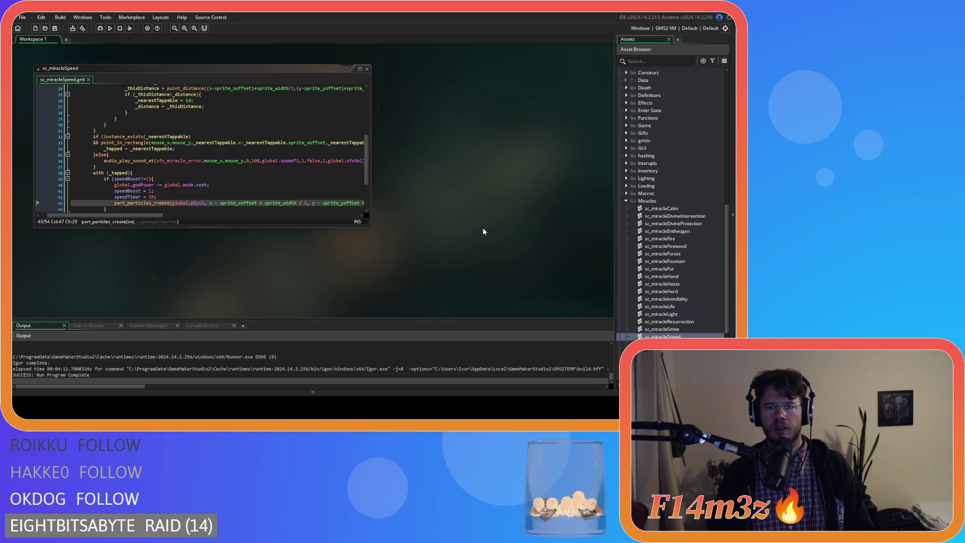
Collapse the Miracles, Scripts, Human, Animal and Objects folders, then run the game with F5
{"action": "left_click", "coordinate": [625, 201]}
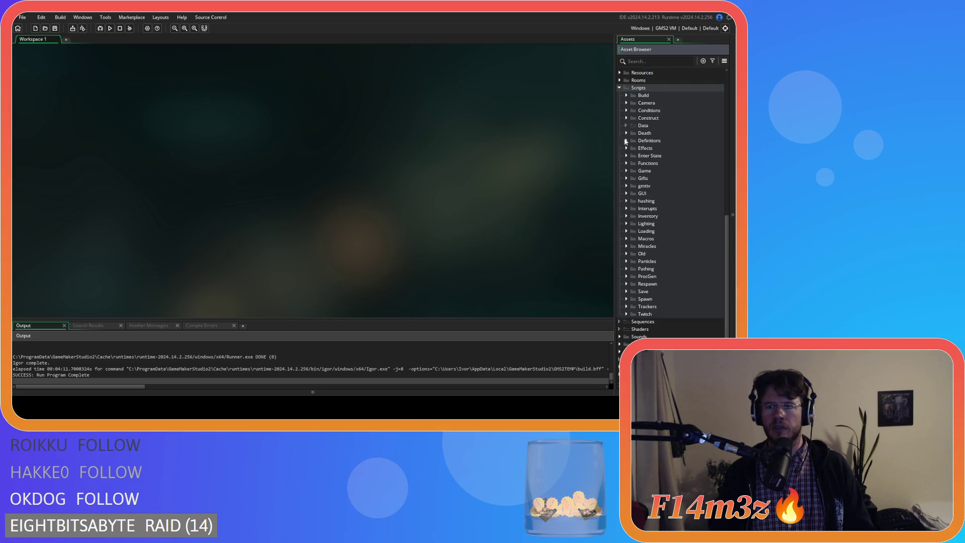
{"action": "left_click", "coordinate": [619, 88]}
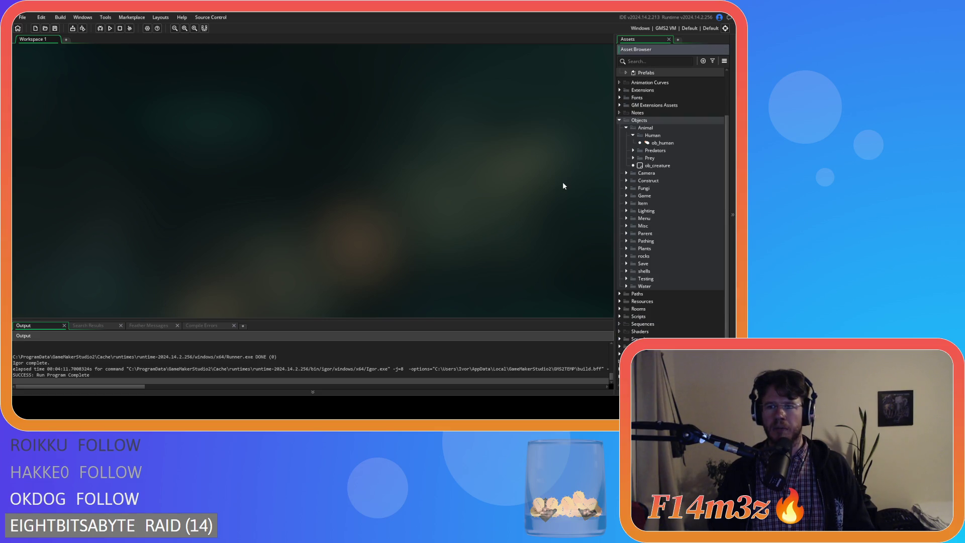
{"action": "left_click", "coordinate": [634, 136]}
{"action": "left_click", "coordinate": [625, 136]}
{"action": "left_click", "coordinate": [619, 159]}
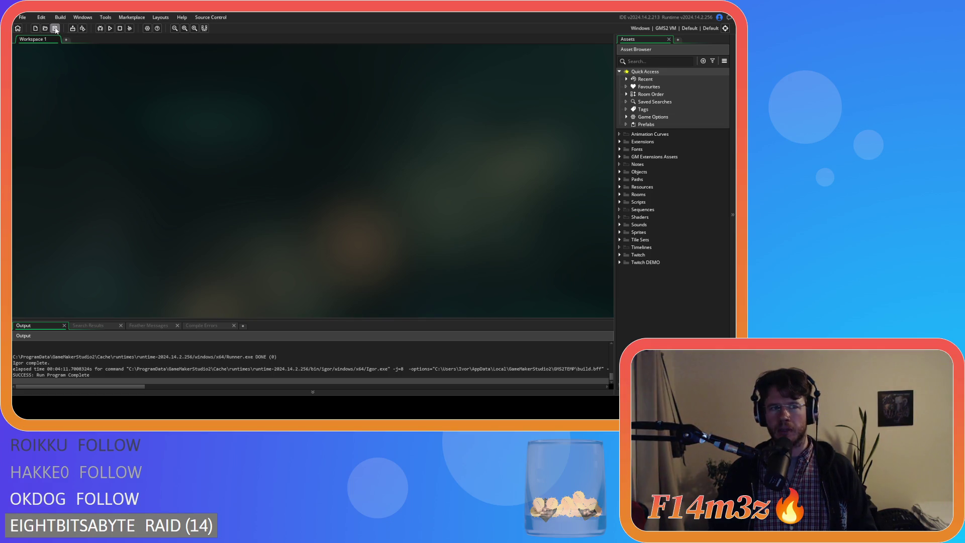
{"action": "left_click", "coordinate": [621, 172]}
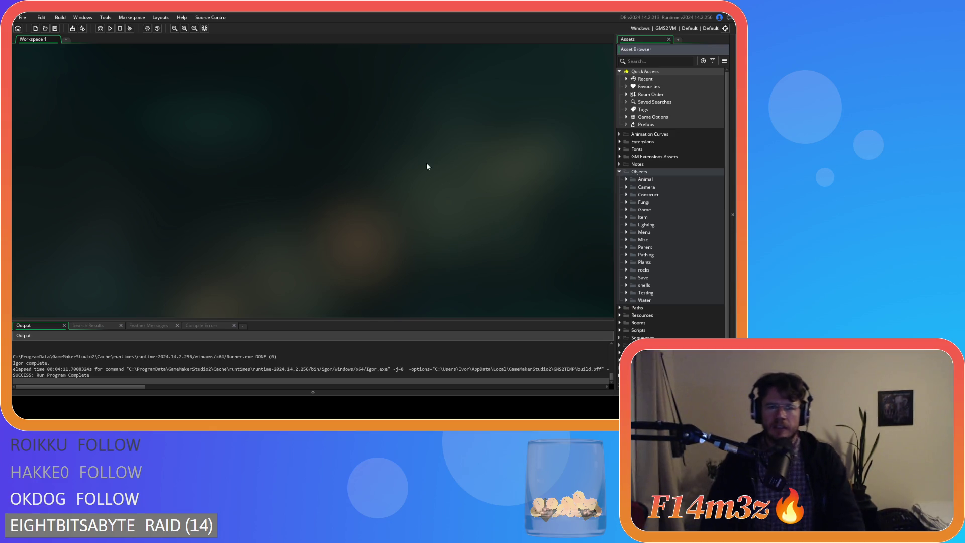
{"action": "left_click", "coordinate": [623, 173]}
{"action": "key", "text": "F5"}
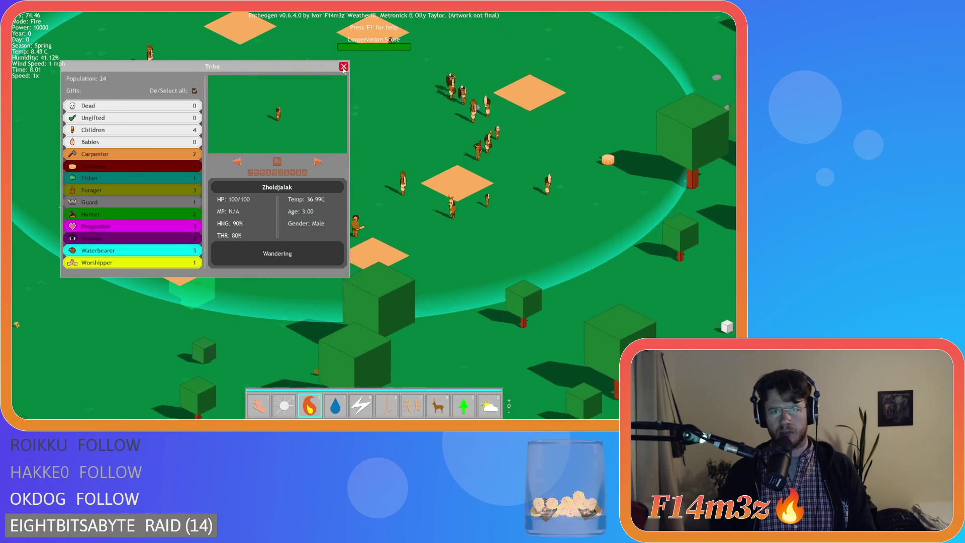
Switch the game to Hand mode with 1, then quit using Esc and Y
{"action": "key", "text": "1"}
{"action": "key", "text": "Escape"}
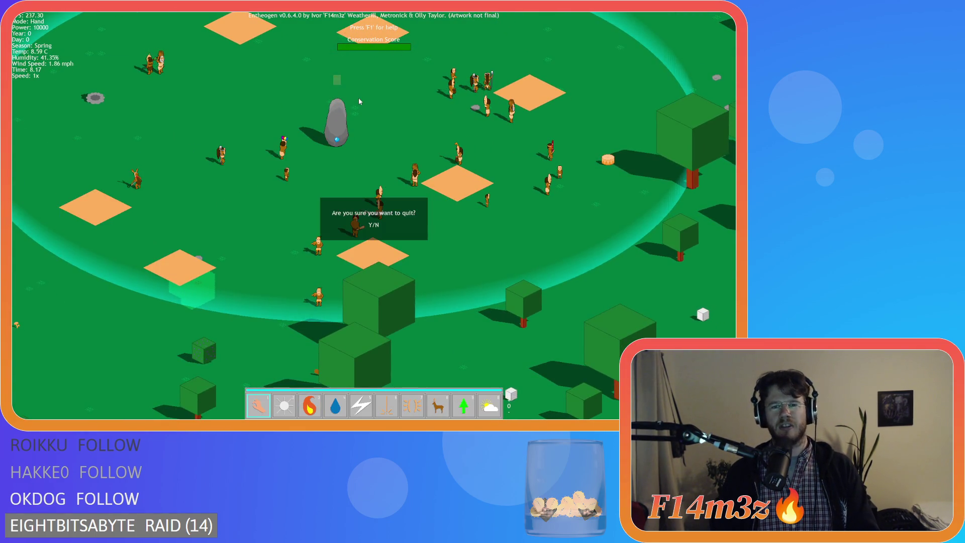
{"action": "key", "text": "y"}
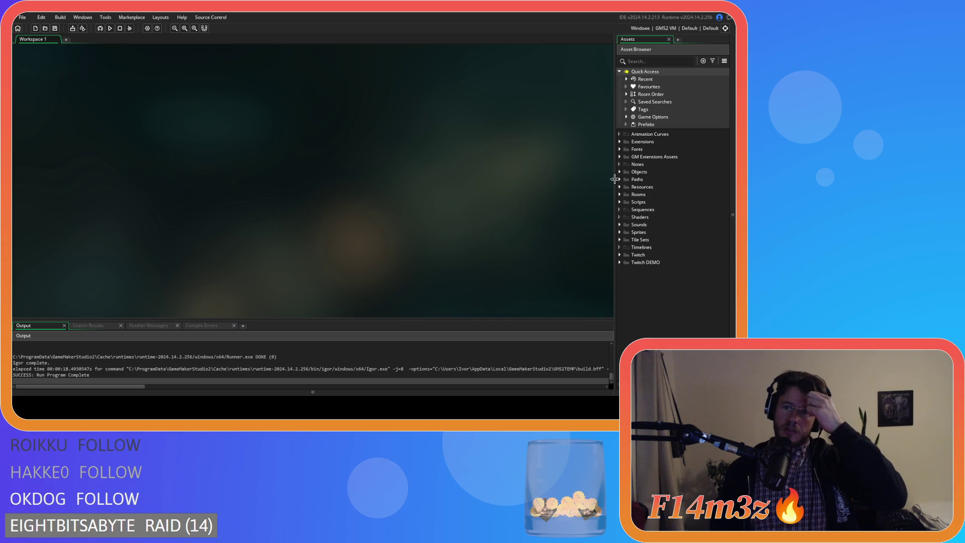
Expand Scripts > GUI > Inventory and Hotbar in the Asset Browser, then run with F5
{"action": "left_click", "coordinate": [619, 201]}
{"action": "scroll", "coordinate": [634, 246], "scroll_direction": "down", "scroll_amount": 3}
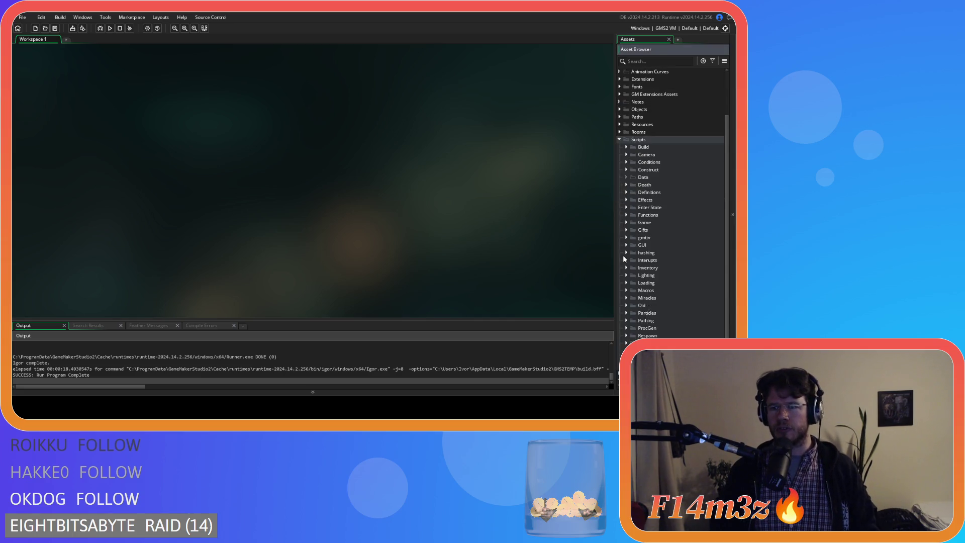
{"action": "left_click", "coordinate": [625, 244]}
{"action": "scroll", "coordinate": [625, 241], "scroll_direction": "down", "scroll_amount": 2}
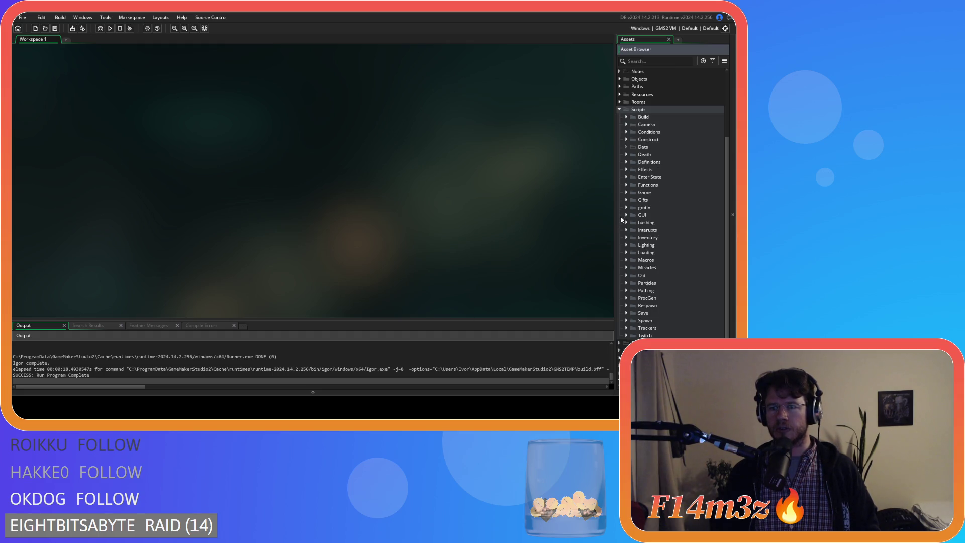
{"action": "left_click", "coordinate": [634, 231]}
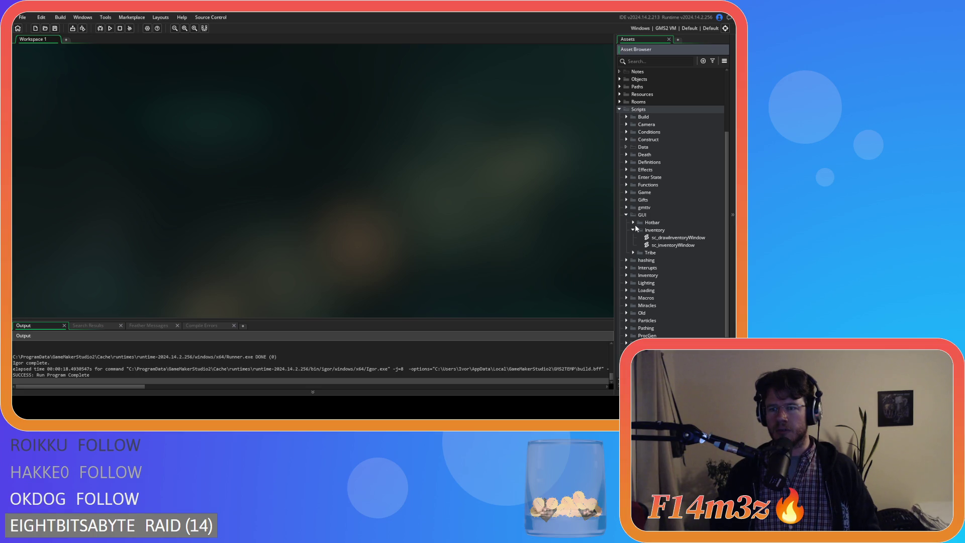
{"action": "left_click", "coordinate": [633, 222]}
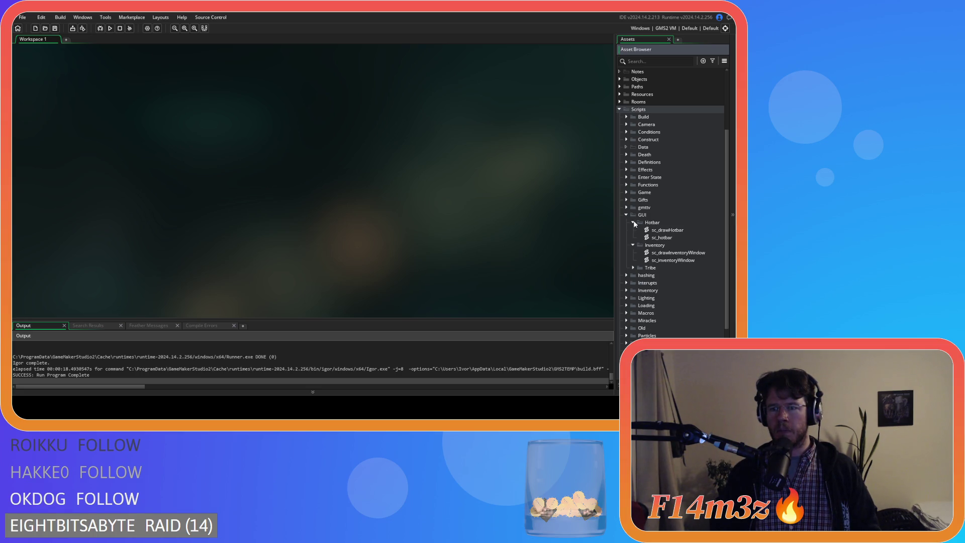
{"action": "key", "text": "F5"}
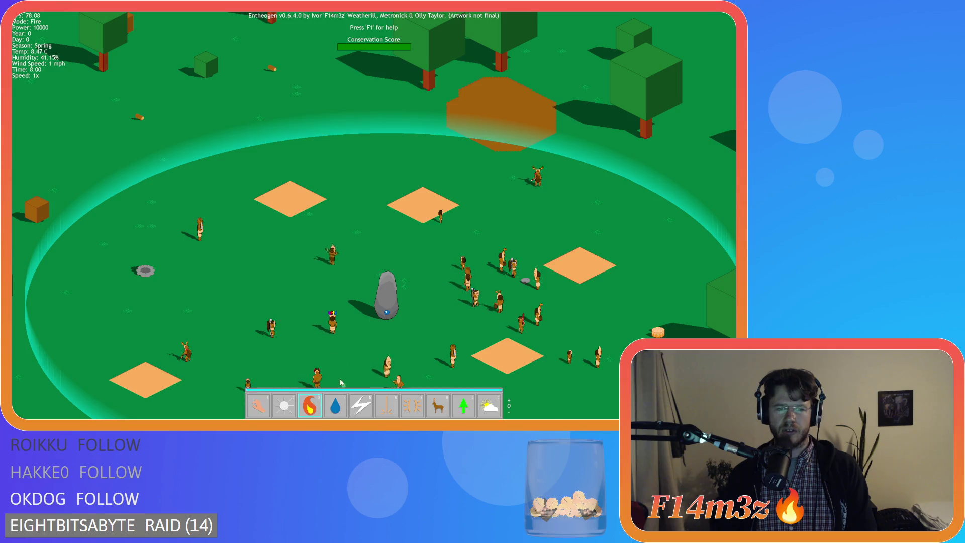
Pan around the camp with W and S, switch to Hand mode, and quit using Esc and Y
{"action": "key", "text": "w"}
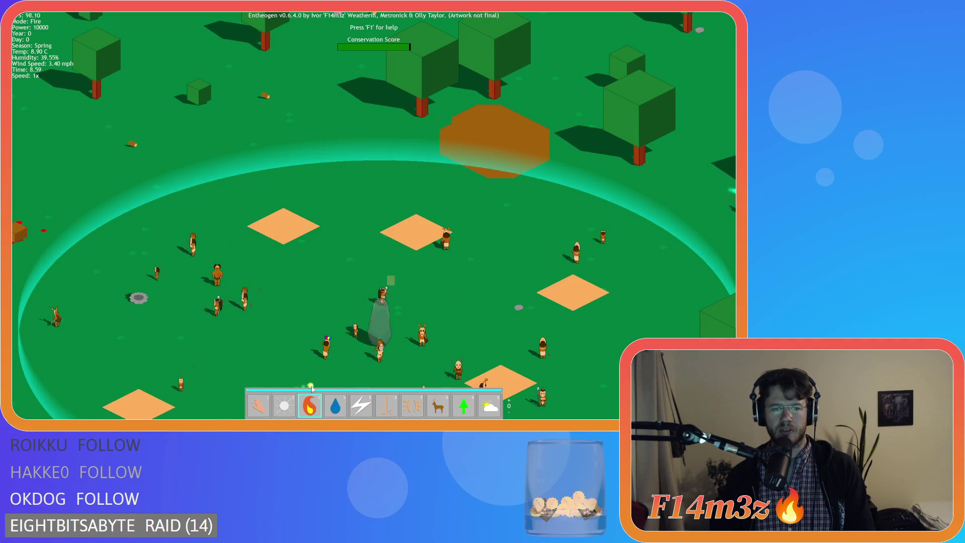
{"action": "key", "text": "w"}
{"action": "key", "text": "s"}
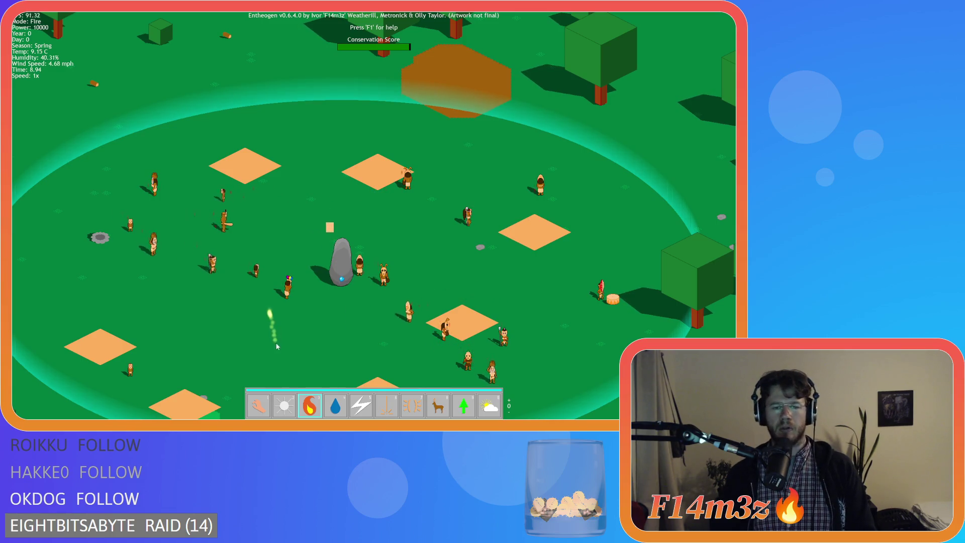
{"action": "key", "text": "1"}
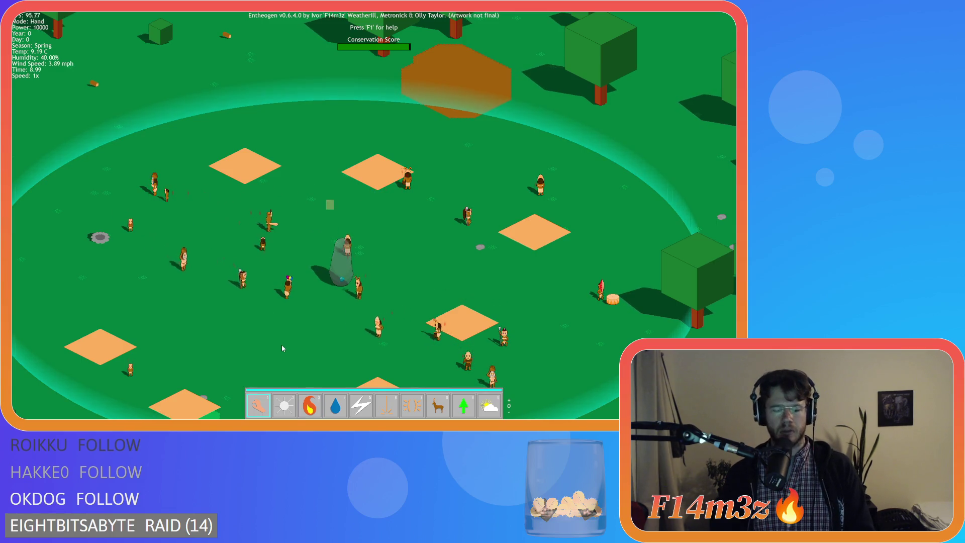
{"action": "key", "text": "Escape"}
{"action": "key", "text": "y"}
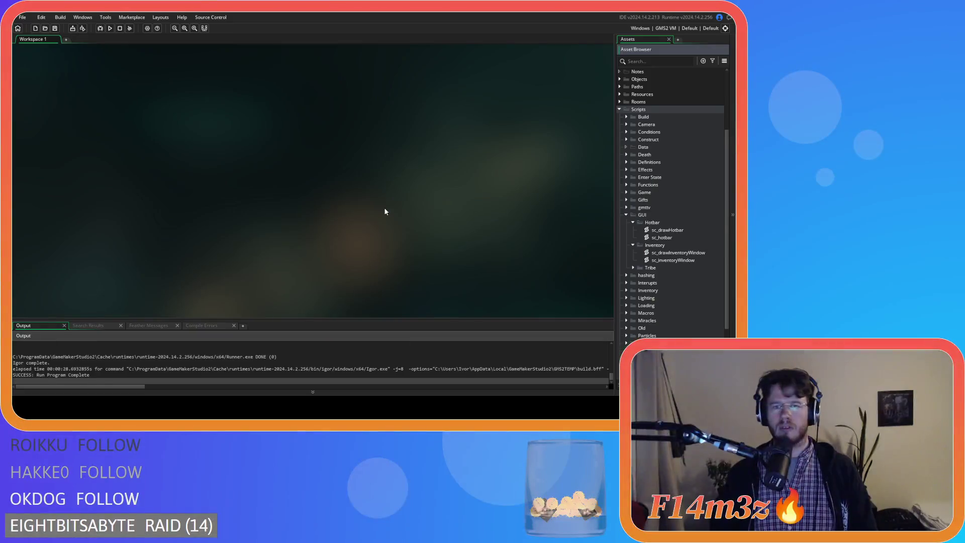
Open and review sc_hotbar, then open sc_inventoryWindow in the code editor
{"action": "left_click", "coordinate": [676, 237]}
{"action": "double_click", "coordinate": [676, 237]}
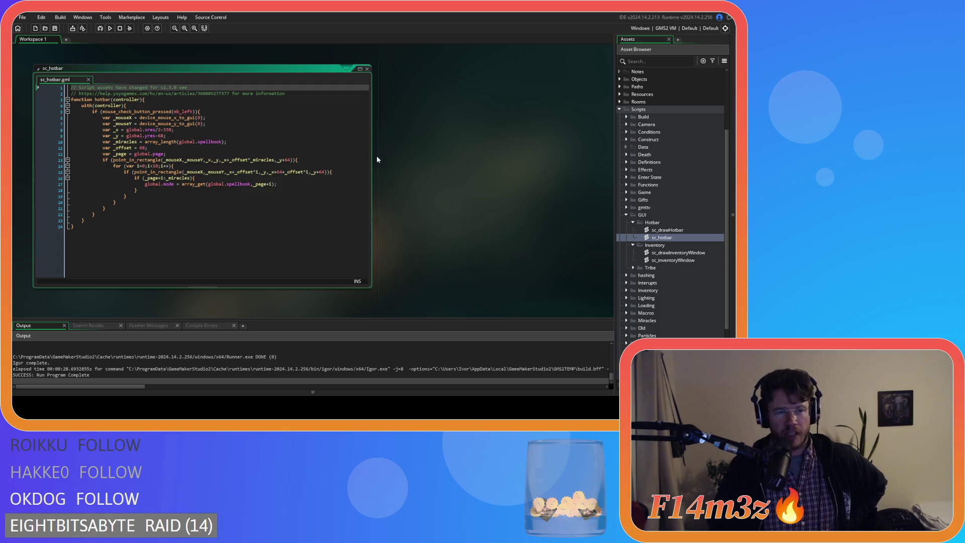
{"action": "left_click", "coordinate": [511, 157]}
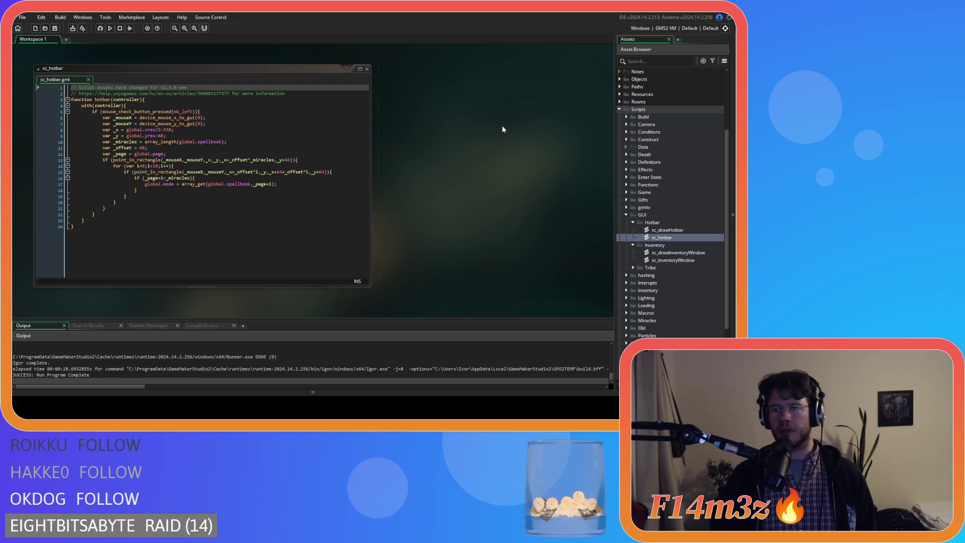
{"action": "double_click", "coordinate": [680, 260]}
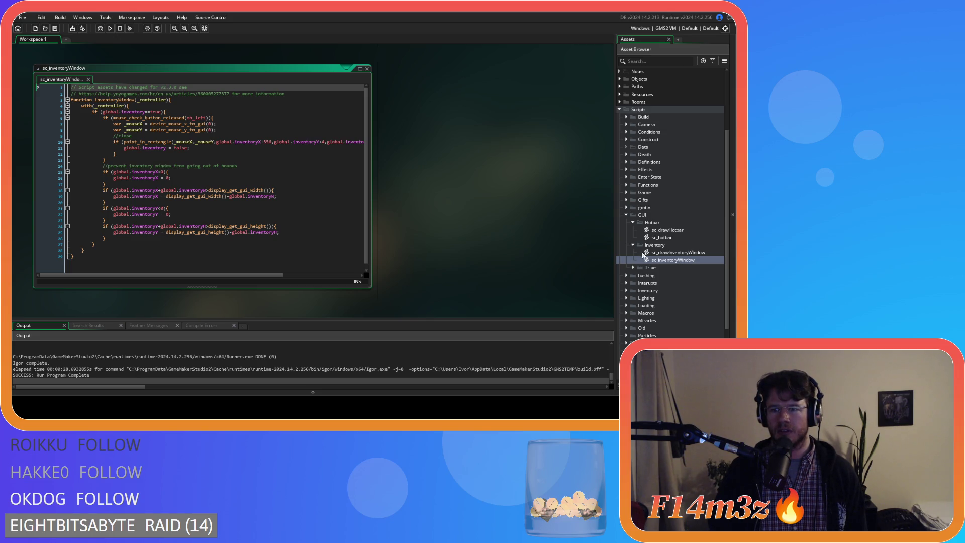
Expand GUI > Tribe > Interaction and open the sc_tribeMenu script
{"action": "left_click", "coordinate": [632, 267]}
{"action": "left_click", "coordinate": [640, 282]}
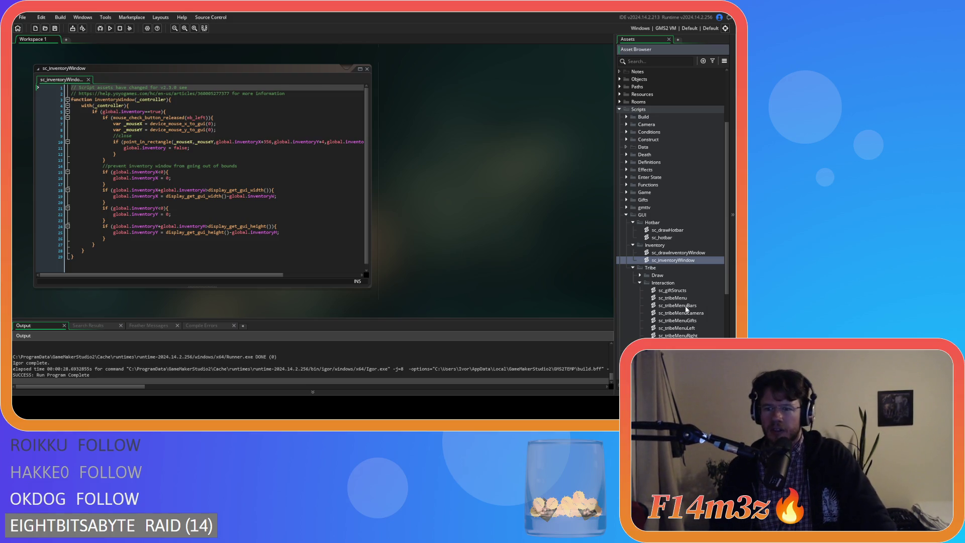
{"action": "left_click", "coordinate": [698, 298]}
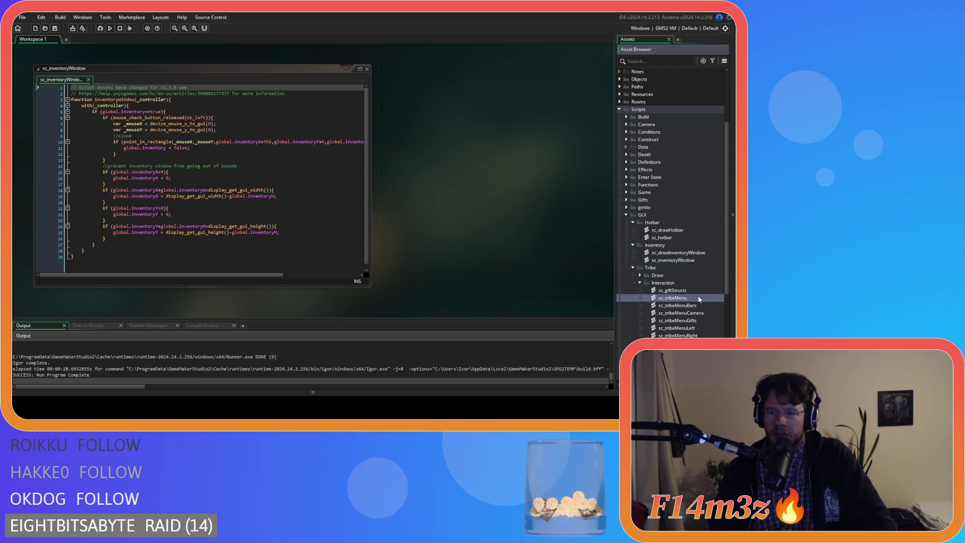
{"action": "double_click", "coordinate": [698, 298]}
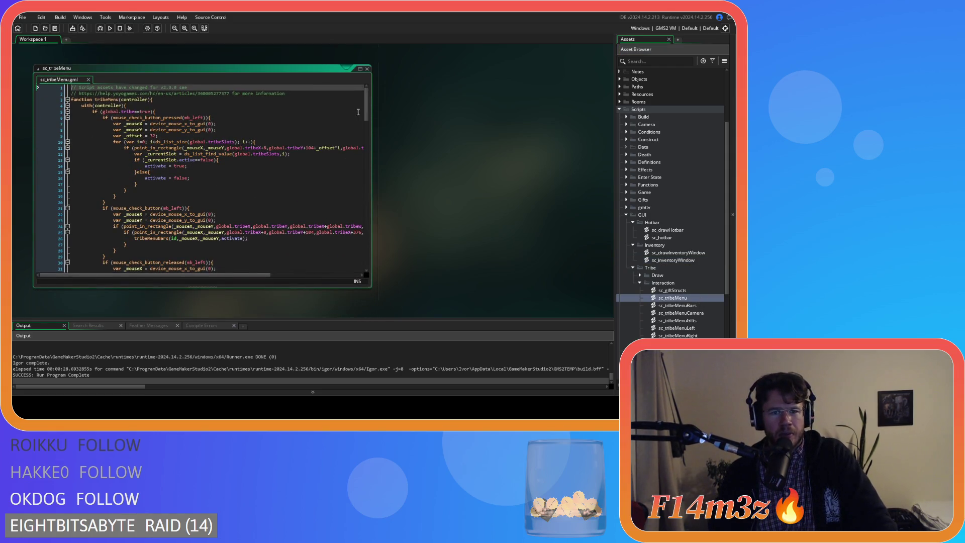
Read down sc_tribeMenu through the gift-key handling, then return up to the tribe slots loop on line 10
{"action": "mouse_move", "coordinate": [367, 108]}
{"action": "left_mouse_down"}
{"action": "mouse_move", "coordinate": [380, 255]}
{"action": "mouse_move", "coordinate": [373, 98]}
{"action": "mouse_move", "coordinate": [368, 174]}
{"action": "left_mouse_up"}
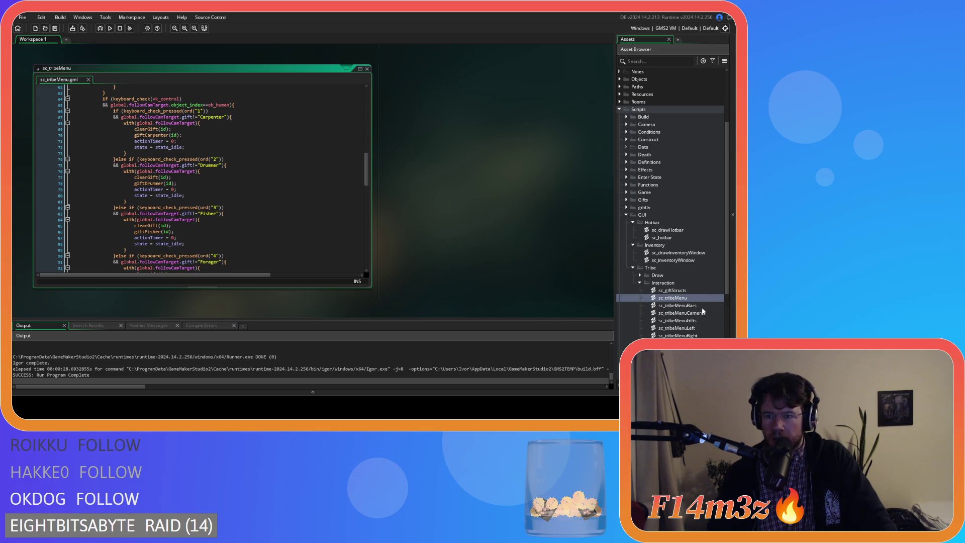
{"action": "left_click_drag", "start_coordinate": [369, 173], "coordinate": [367, 108]}
{"action": "left_click", "coordinate": [263, 142]}
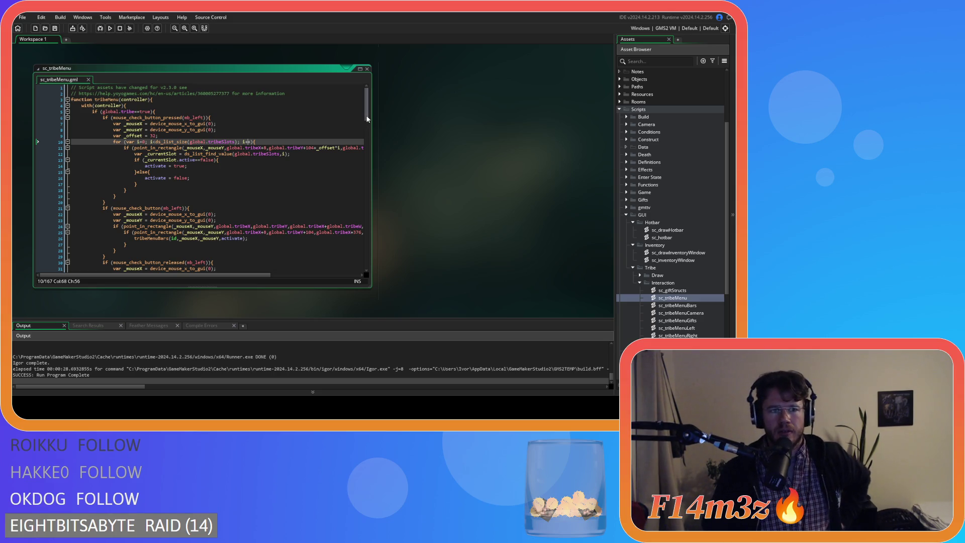
{"action": "scroll", "coordinate": [364, 119], "scroll_direction": "down", "scroll_amount": 4}
{"action": "mouse_move", "coordinate": [368, 129]}
{"action": "left_mouse_down"}
{"action": "mouse_move", "coordinate": [357, 258]}
{"action": "mouse_move", "coordinate": [366, 96]}
{"action": "left_mouse_up"}
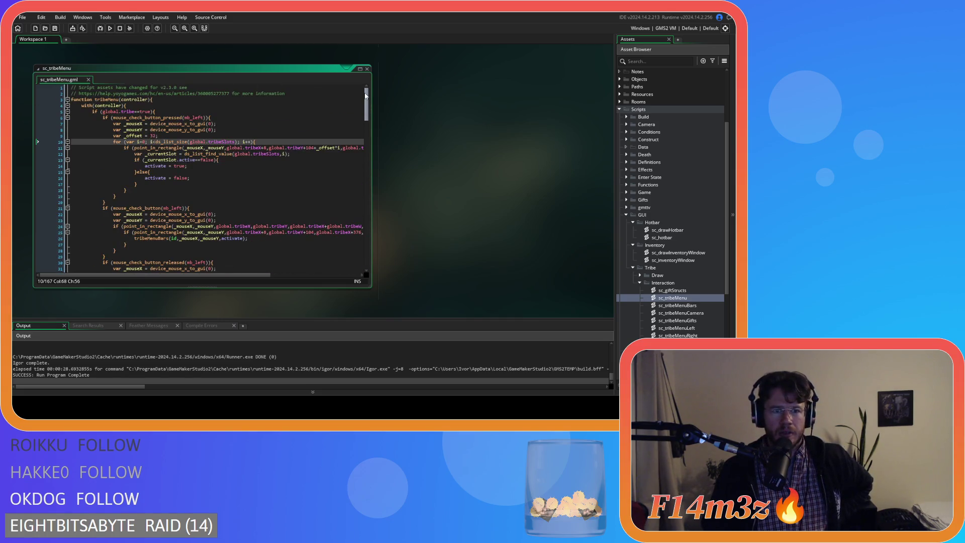
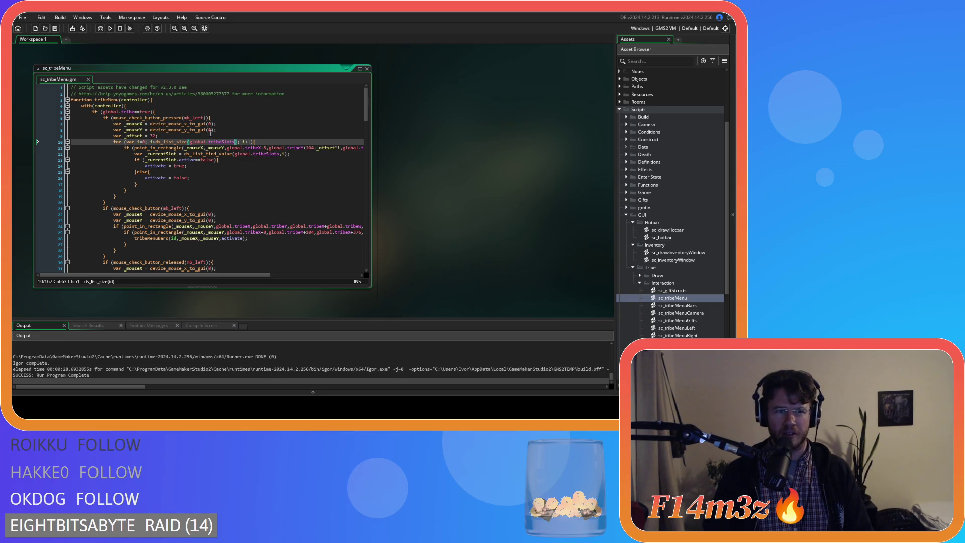
Review lines 15–27 of the tribe menu script and save it
{"action": "left_click", "coordinate": [239, 135]}
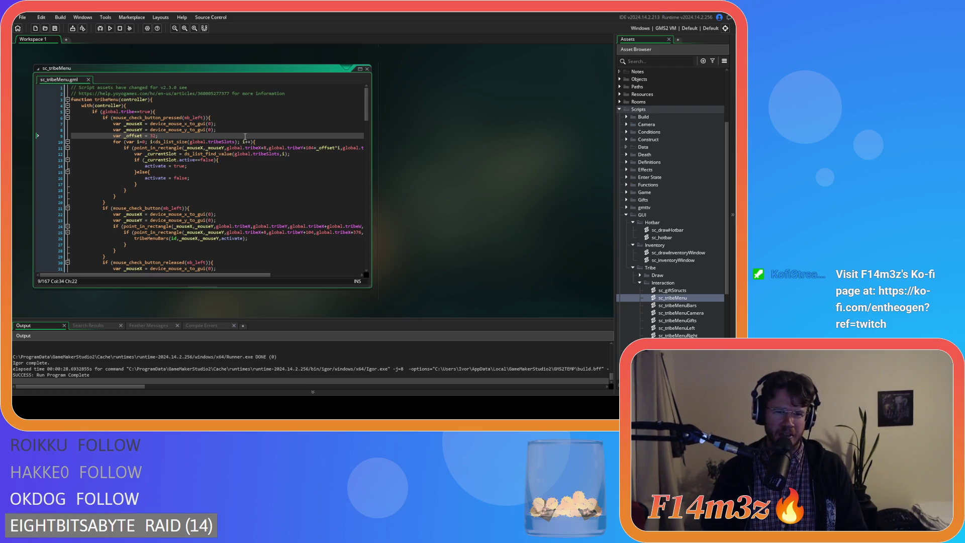
{"action": "scroll", "coordinate": [248, 167], "scroll_direction": "down", "scroll_amount": 4}
{"action": "left_click", "coordinate": [248, 167]}
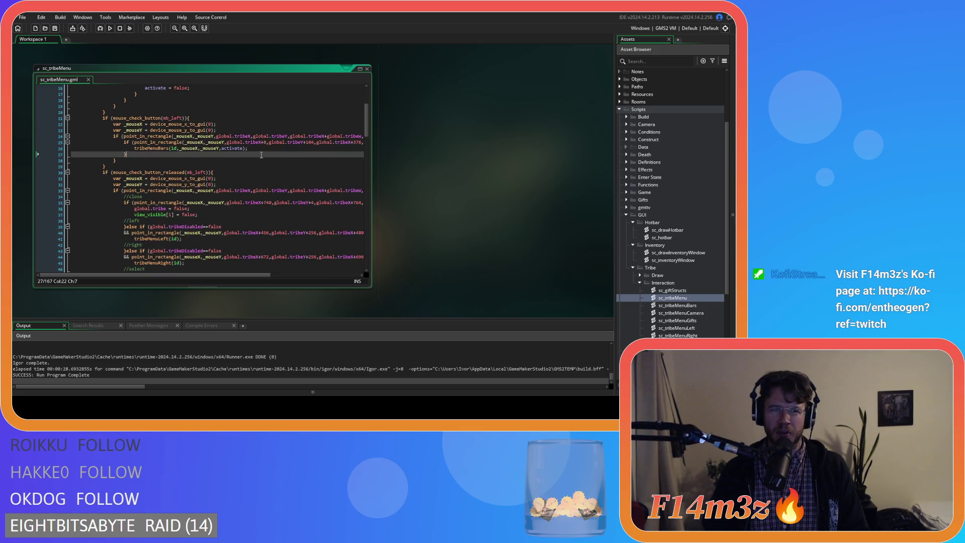
{"action": "scroll", "coordinate": [248, 167], "scroll_direction": "up", "scroll_amount": 4}
{"action": "left_click", "coordinate": [220, 178]}
{"action": "left_click", "coordinate": [201, 172]}
{"action": "left_click", "coordinate": [169, 202]}
{"action": "key", "text": "ctrl+s"}
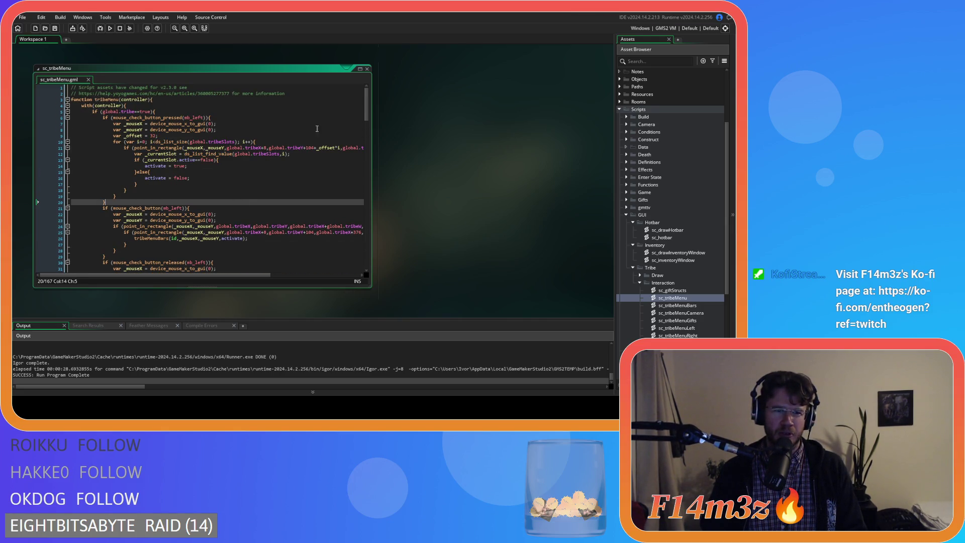
Place the caret just before the closing brace of the line 5 tribe check
{"action": "left_click", "coordinate": [232, 125]}
{"action": "left_click", "coordinate": [237, 117]}
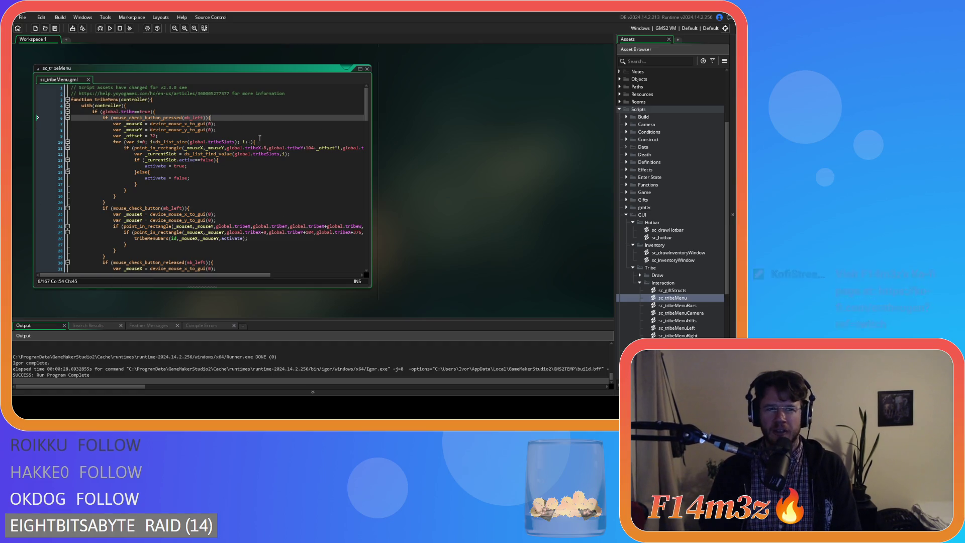
{"action": "scroll", "coordinate": [272, 139], "scroll_direction": "down", "scroll_amount": 3}
{"action": "scroll", "coordinate": [272, 139], "scroll_direction": "up", "scroll_amount": 3}
{"action": "scroll", "coordinate": [272, 139], "scroll_direction": "down", "scroll_amount": 3}
{"action": "scroll", "coordinate": [272, 139], "scroll_direction": "up", "scroll_amount": 3}
{"action": "left_click", "coordinate": [273, 160]}
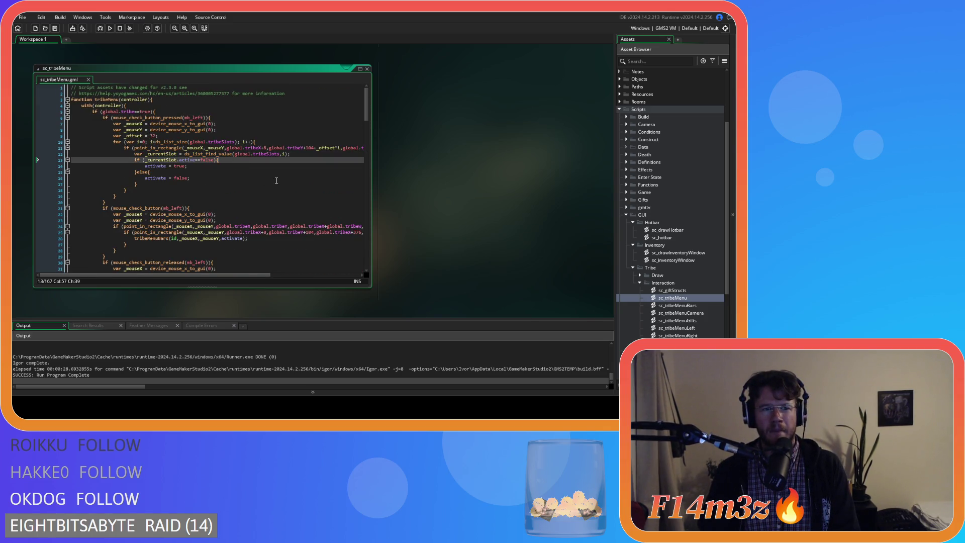
{"action": "left_click", "coordinate": [205, 113]}
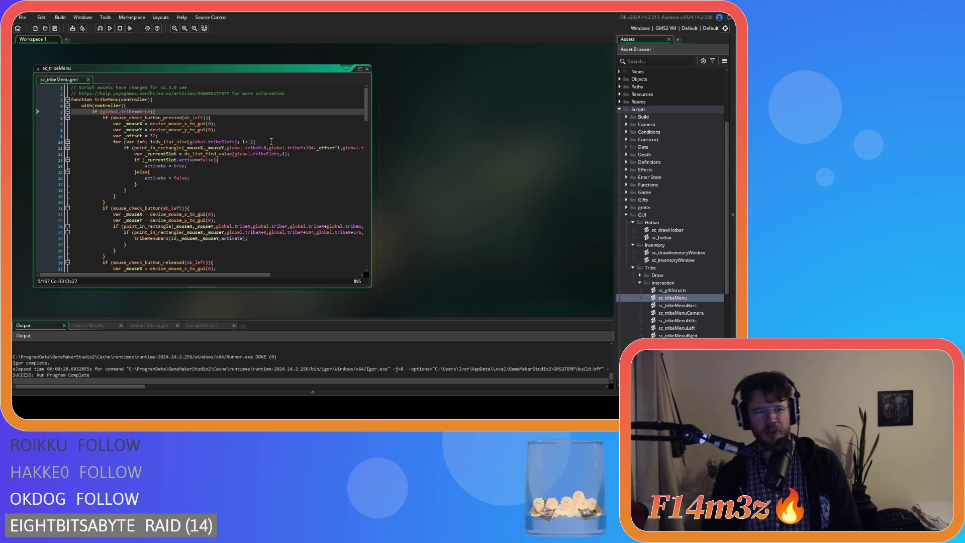
{"action": "key", "text": "Left"}
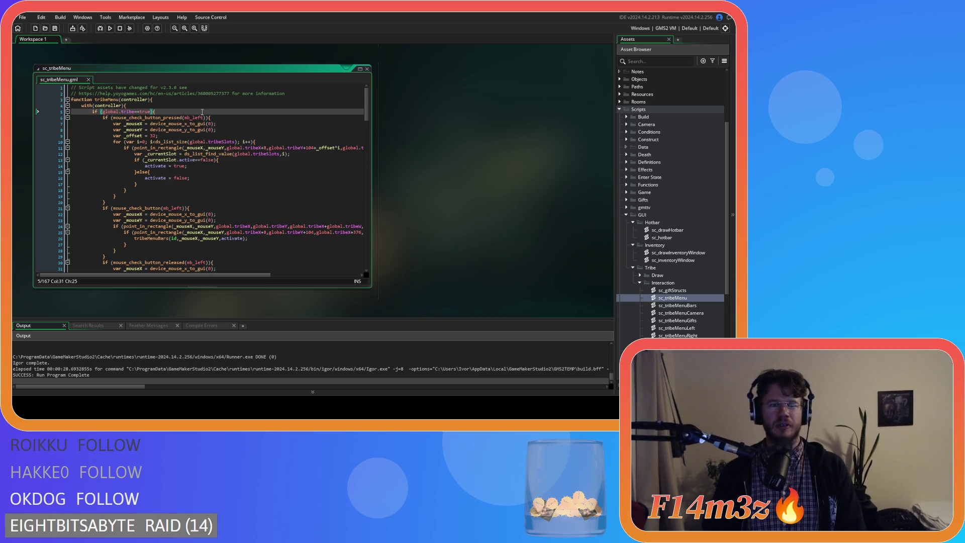
{"action": "left_click", "coordinate": [103, 111]}
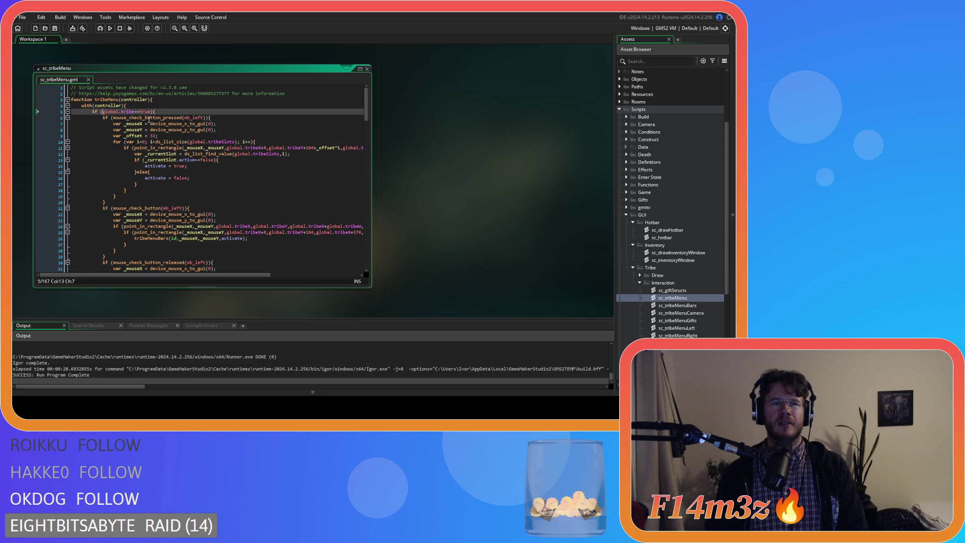
{"action": "left_click", "coordinate": [151, 111]}
Add '&& global.dragging==false' on a new line after the tribe check, save, and build and run with F5
{"action": "key", "text": "Return"}
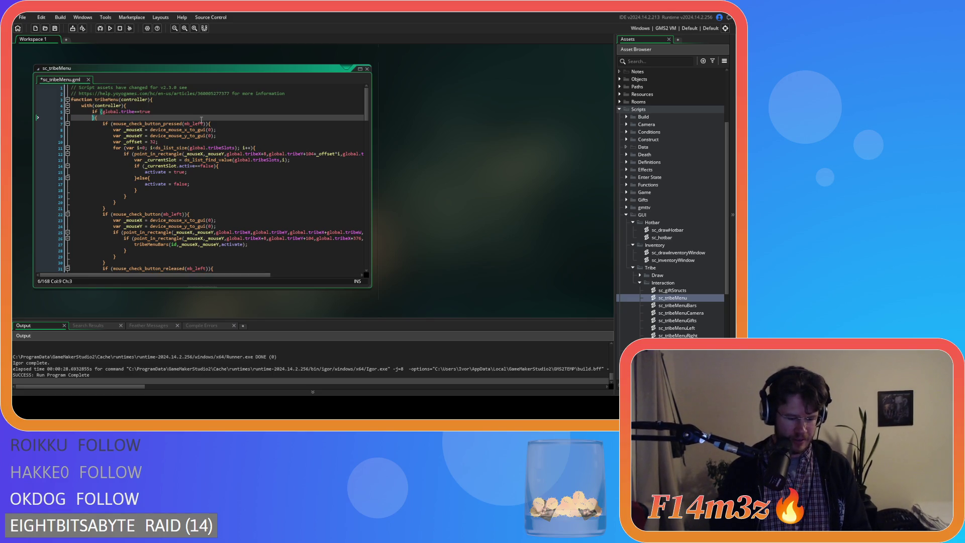
{"action": "type", "text": "&& global."}
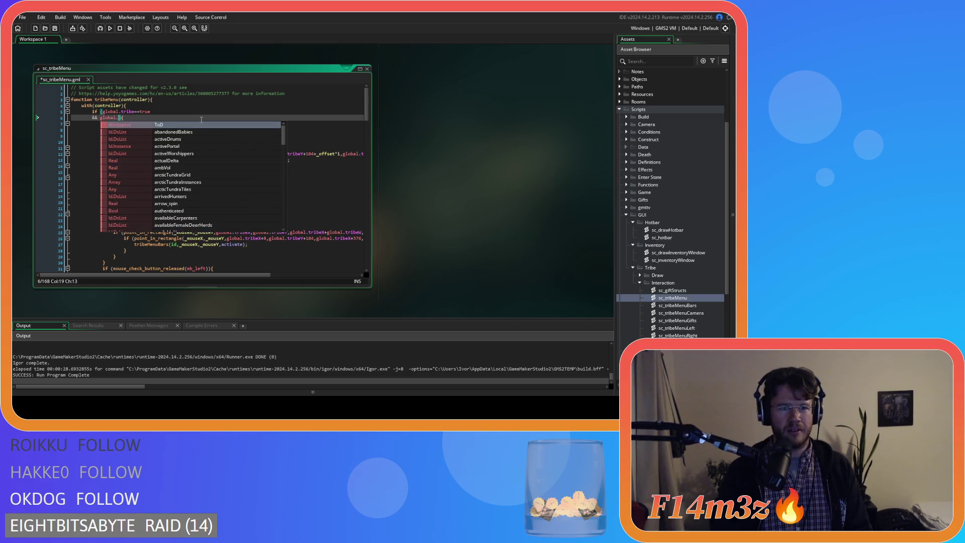
{"action": "type", "text": "dragging="}
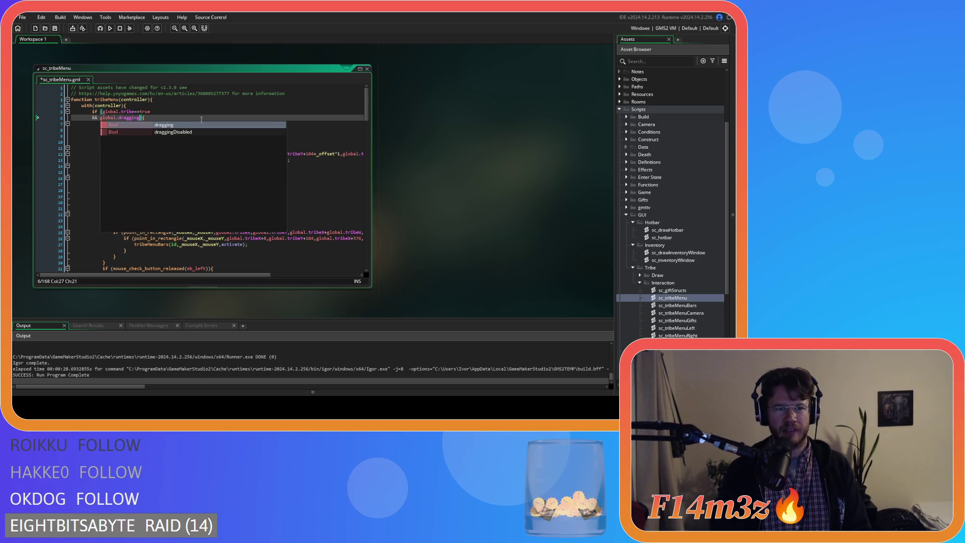
{"action": "type", "text": "=false"}
{"action": "key", "text": "ctrl+s"}
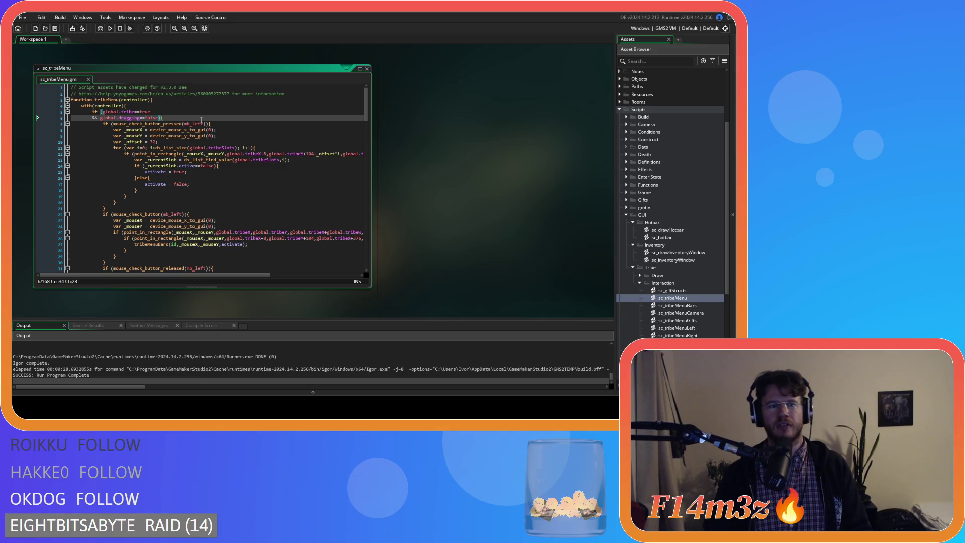
{"action": "left_click_drag", "start_coordinate": [162, 117], "coordinate": [92, 119]}
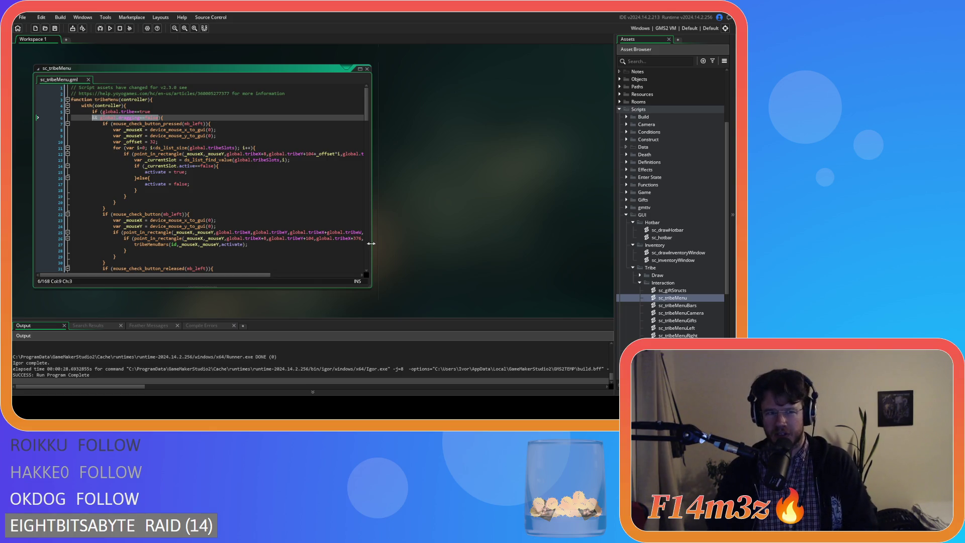
{"action": "key", "text": "F5"}
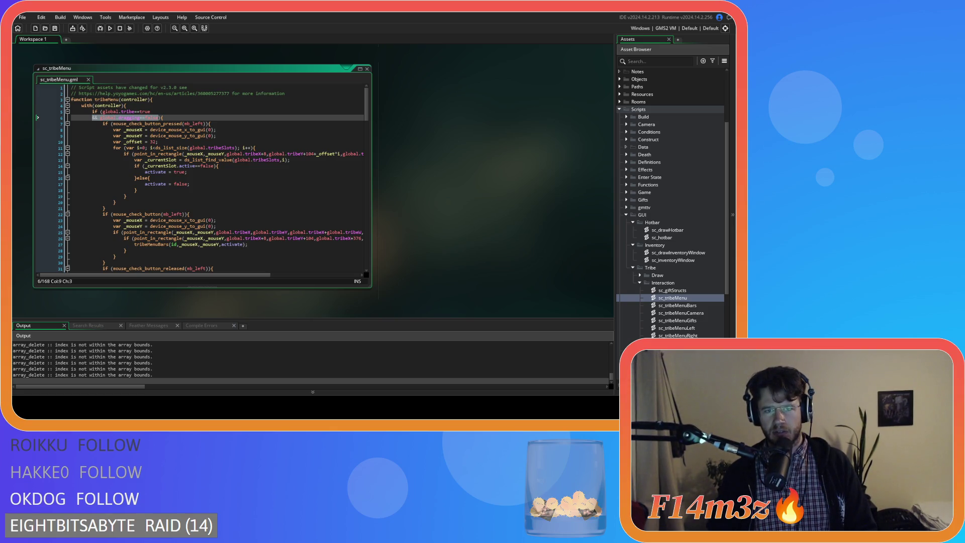
Switch to the running Entheogen build and quit it with Escape and Y
{"action": "key", "text": "alt+Tab"}
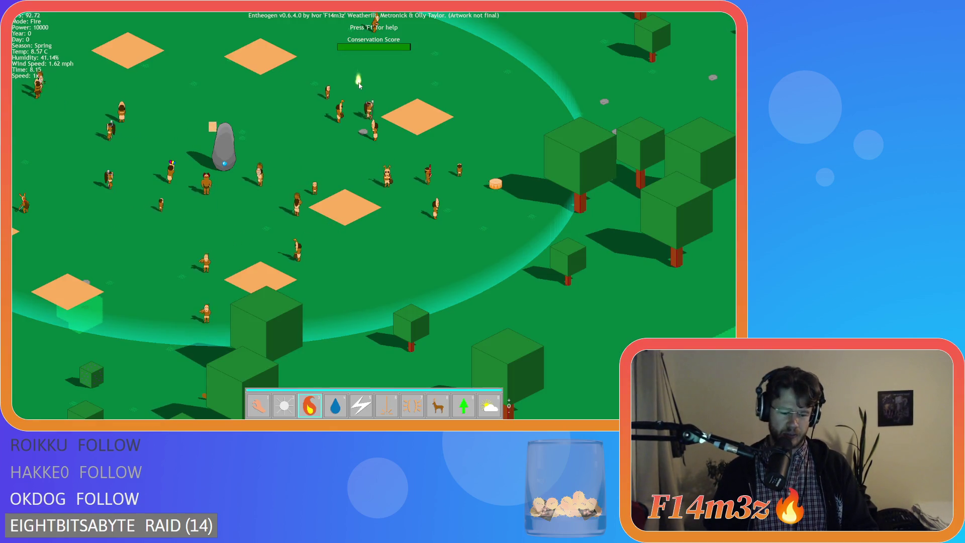
{"action": "key", "text": "Escape"}
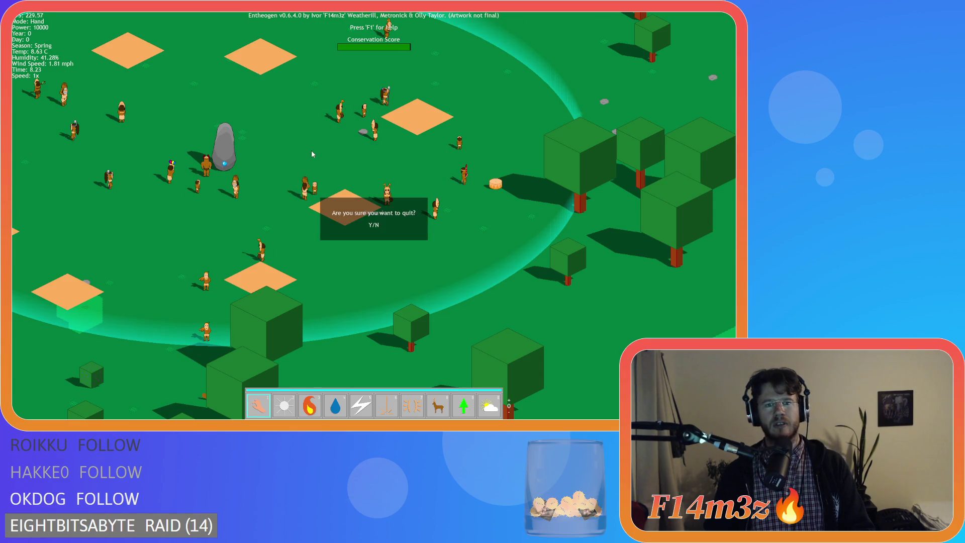
{"action": "key", "text": "y"}
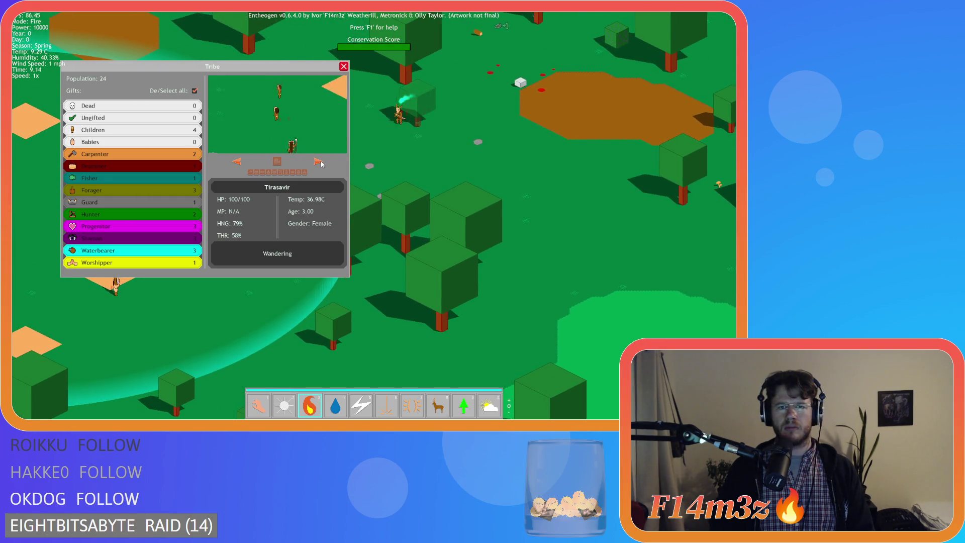
Cycle through tribe members Einarzhol, Karghwira and Shelardjalak with the Tribe panel's right arrow
{"action": "left_click", "coordinate": [316, 162]}
{"action": "left_click", "coordinate": [316, 161]}
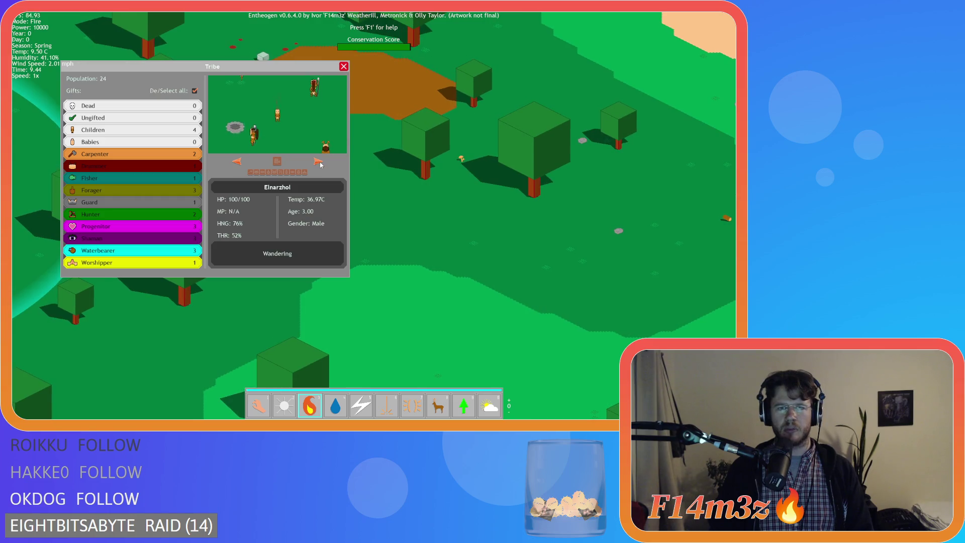
{"action": "left_click", "coordinate": [315, 162]}
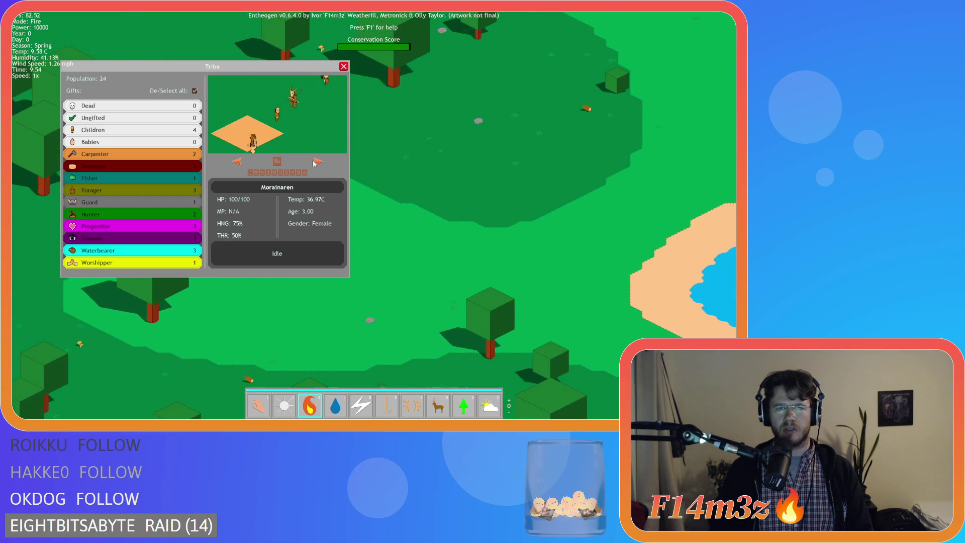
{"action": "left_click", "coordinate": [317, 162]}
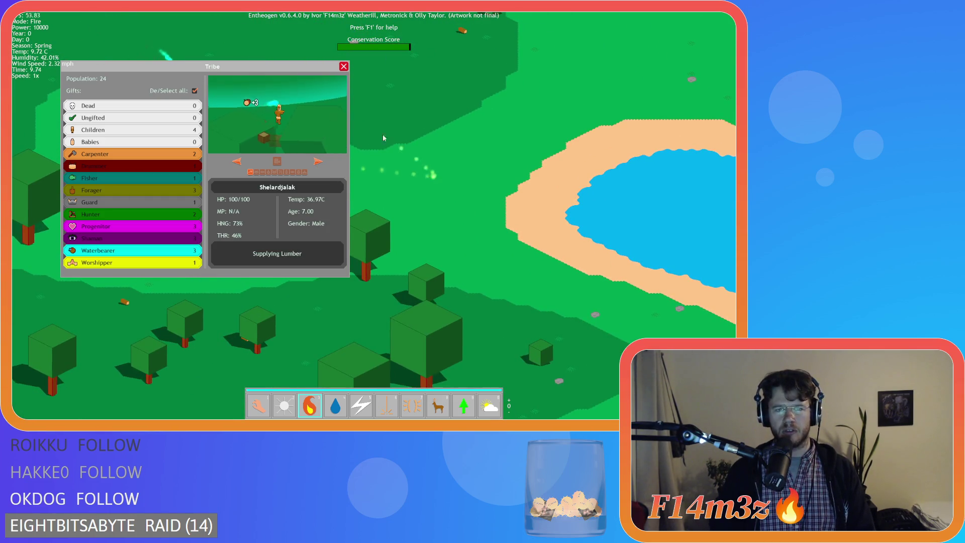
Close the Tribe panel, return to Hand mode, and quit the game
{"action": "key", "text": "Escape"}
{"action": "key", "text": "1"}
{"action": "key", "text": "Escape"}
{"action": "key", "text": "y"}
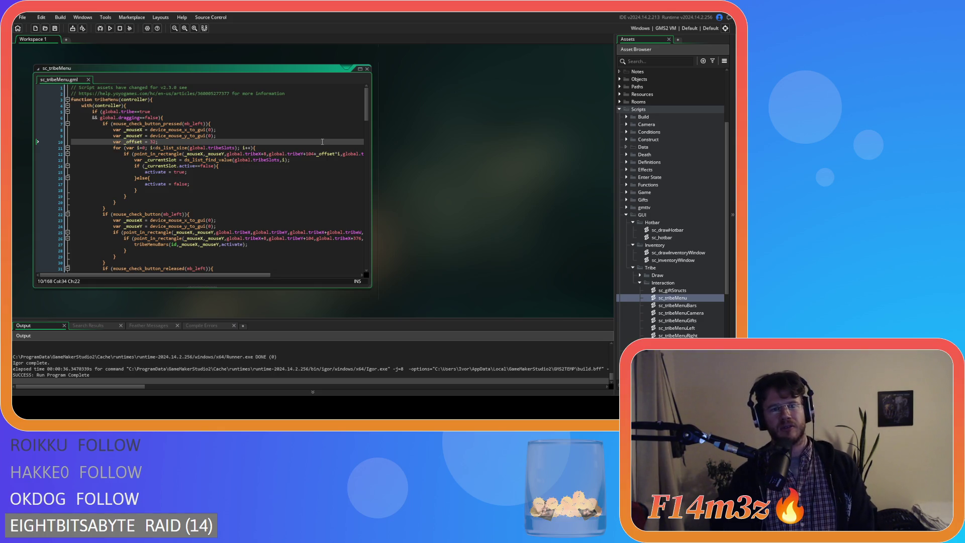
Scroll through sc_tribeMenu.gml to review its mouse_check_button_released block
{"action": "scroll", "coordinate": [322, 141], "scroll_direction": "down", "scroll_amount": 5}
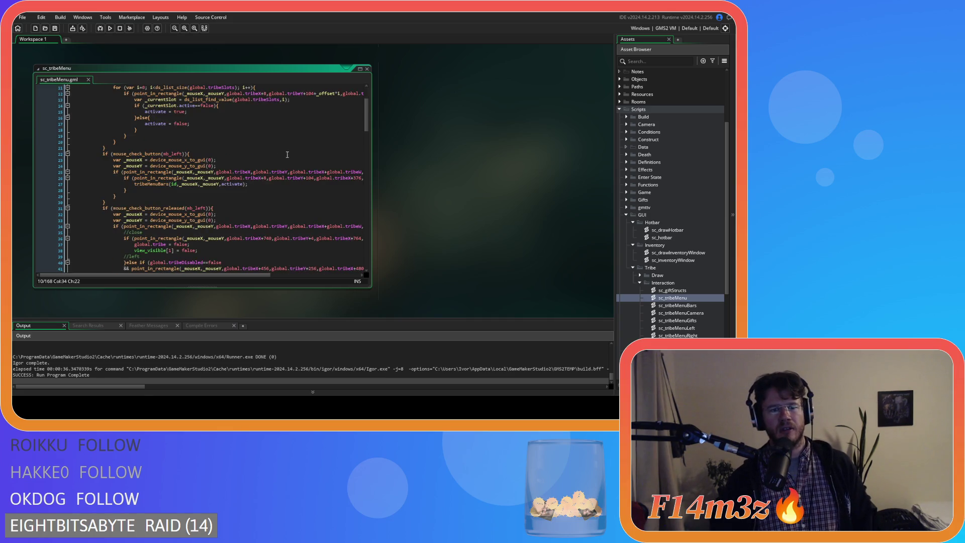
{"action": "scroll", "coordinate": [287, 155], "scroll_direction": "up", "scroll_amount": 5}
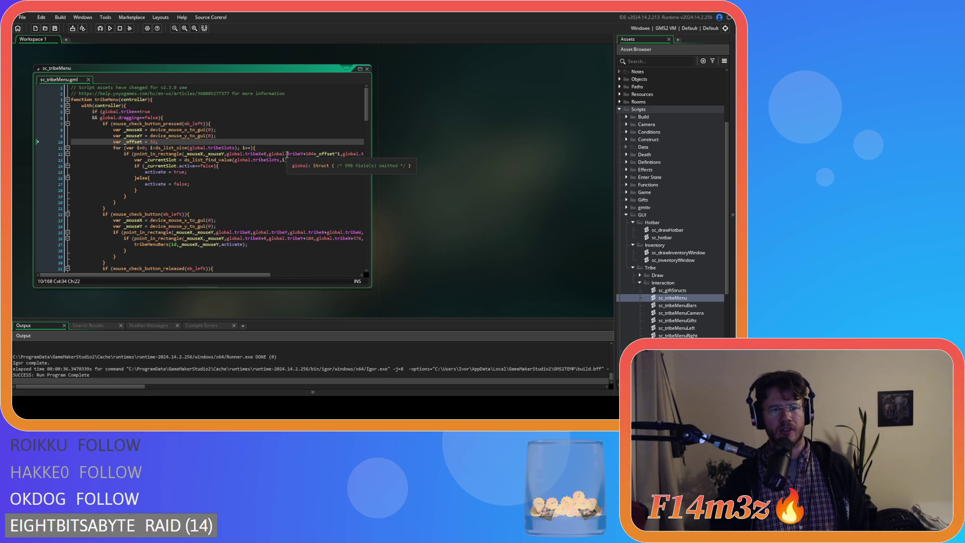
{"action": "scroll", "coordinate": [284, 185], "scroll_direction": "down", "scroll_amount": 4}
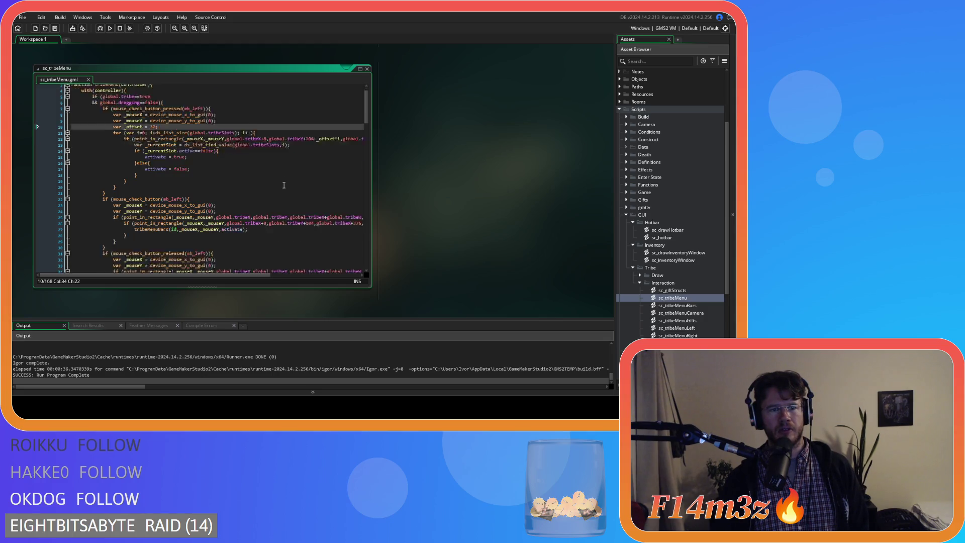
{"action": "scroll", "coordinate": [284, 185], "scroll_direction": "down", "scroll_amount": 1}
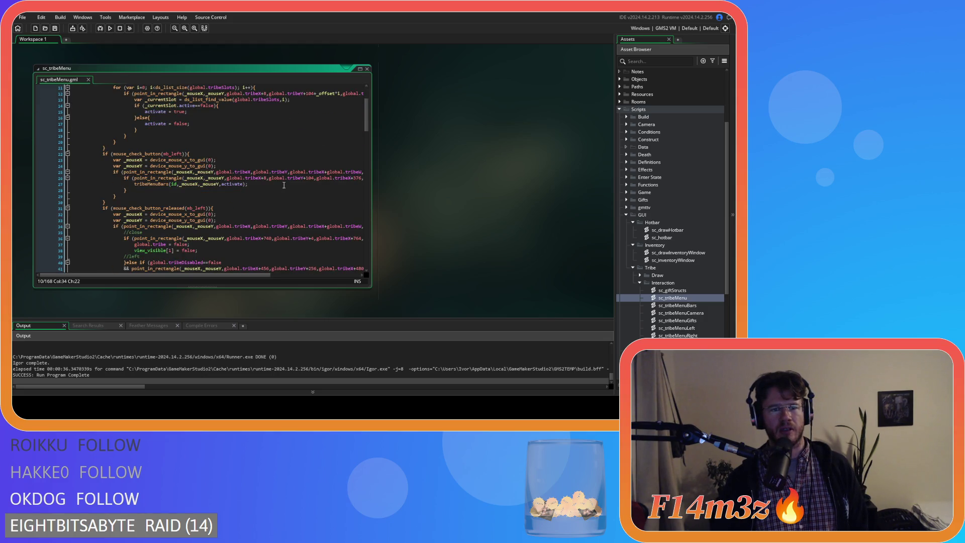
{"action": "scroll", "coordinate": [284, 185], "scroll_direction": "down", "scroll_amount": 5}
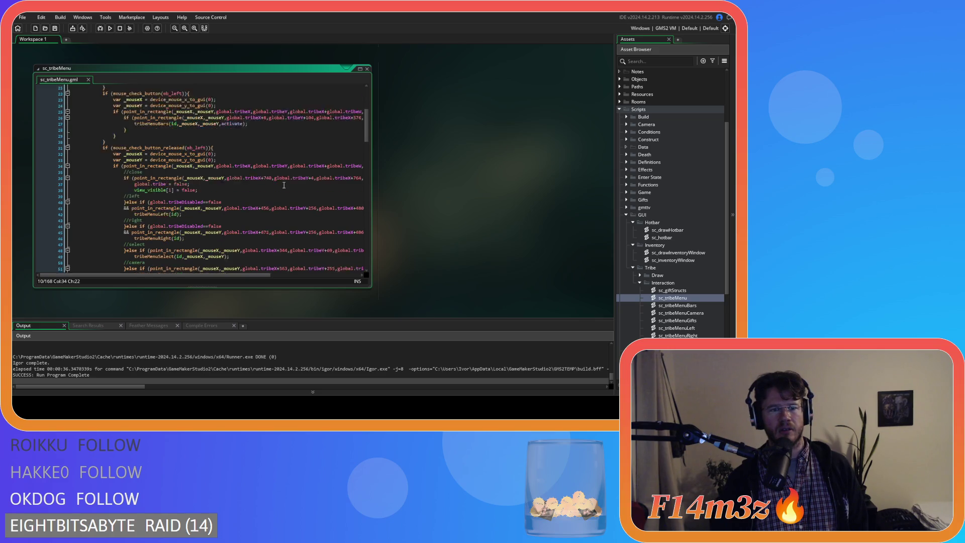
{"action": "scroll", "coordinate": [284, 185], "scroll_direction": "up", "scroll_amount": 4}
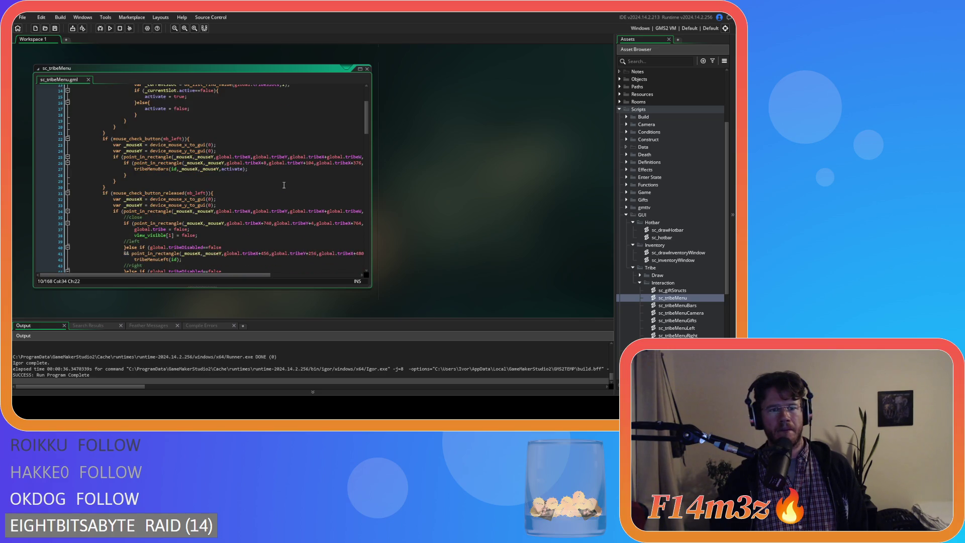
{"action": "scroll", "coordinate": [284, 185], "scroll_direction": "up", "scroll_amount": 5}
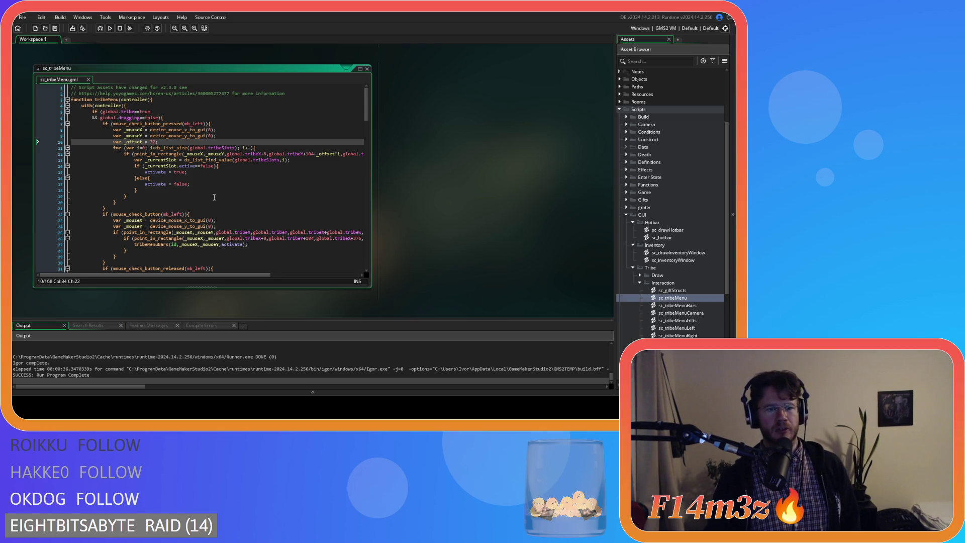
{"action": "scroll", "coordinate": [212, 196], "scroll_direction": "down", "scroll_amount": 8}
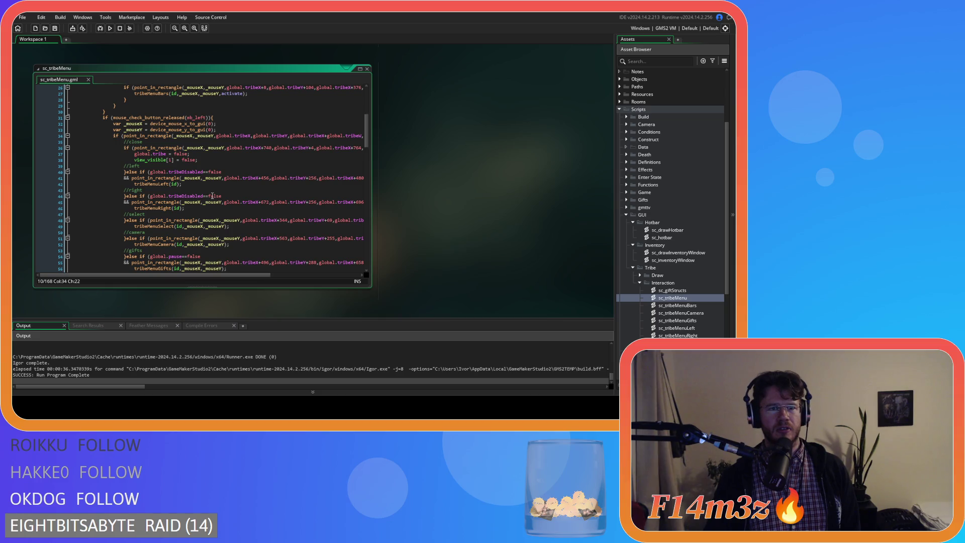
{"action": "scroll", "coordinate": [208, 183], "scroll_direction": "up", "scroll_amount": 8}
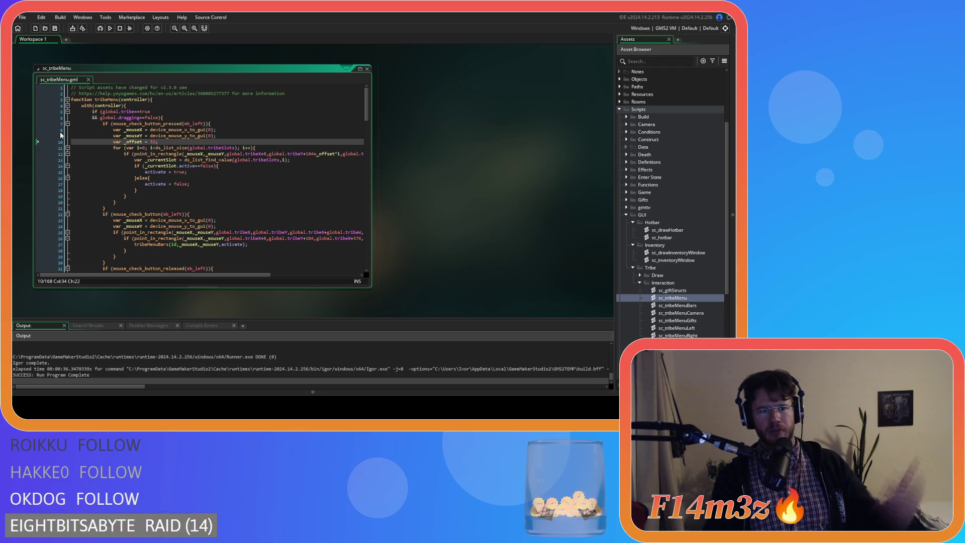
{"action": "mouse_move", "coordinate": [178, 158]}
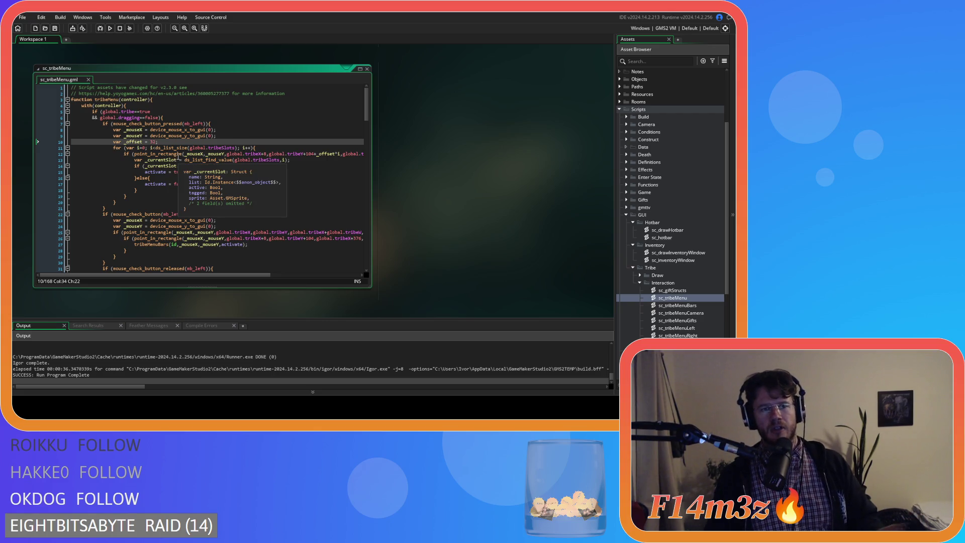
{"action": "scroll", "coordinate": [233, 147], "scroll_direction": "down", "scroll_amount": 4}
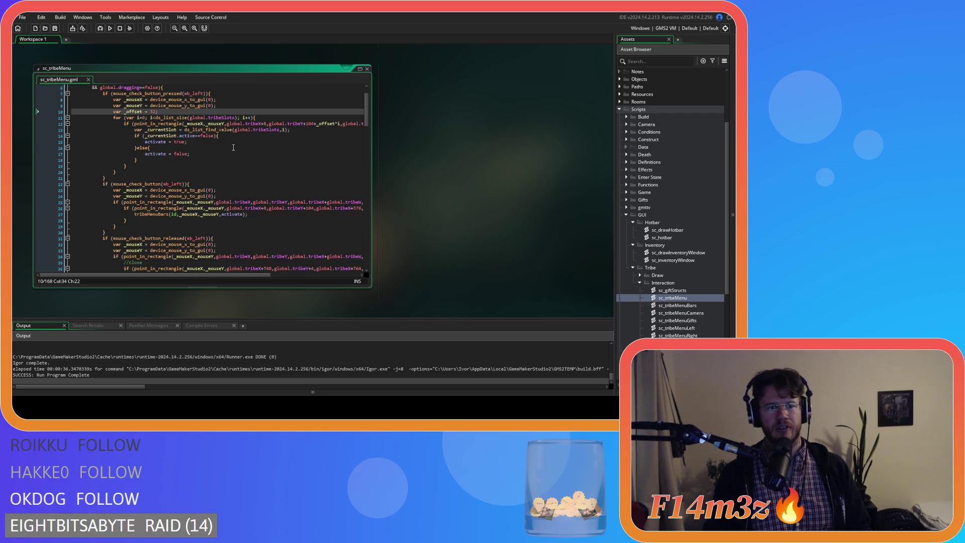
{"action": "scroll", "coordinate": [234, 147], "scroll_direction": "down", "scroll_amount": 2}
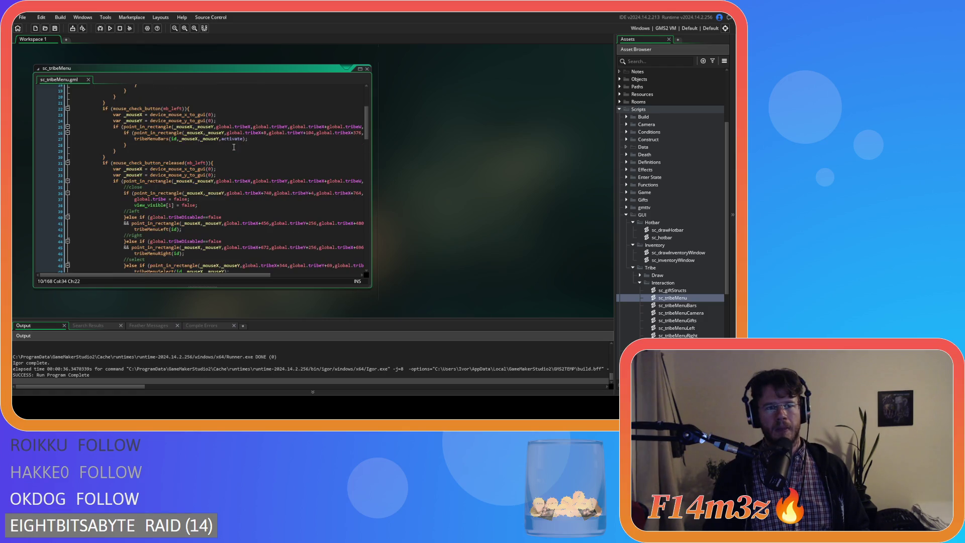
{"action": "scroll", "coordinate": [234, 147], "scroll_direction": "up", "scroll_amount": 1}
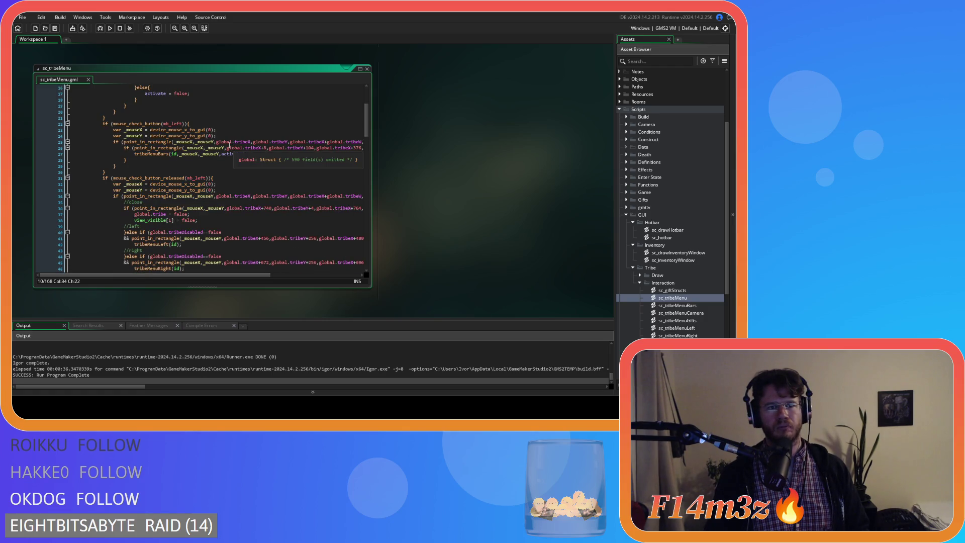
{"action": "scroll", "coordinate": [230, 145], "scroll_direction": "down", "scroll_amount": 4}
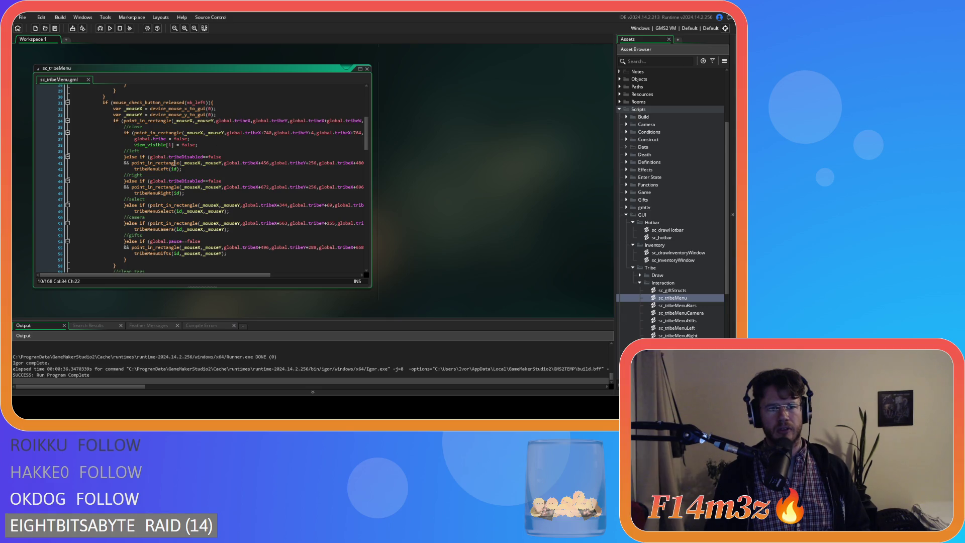
{"action": "scroll", "coordinate": [157, 241], "scroll_direction": "up", "scroll_amount": 1}
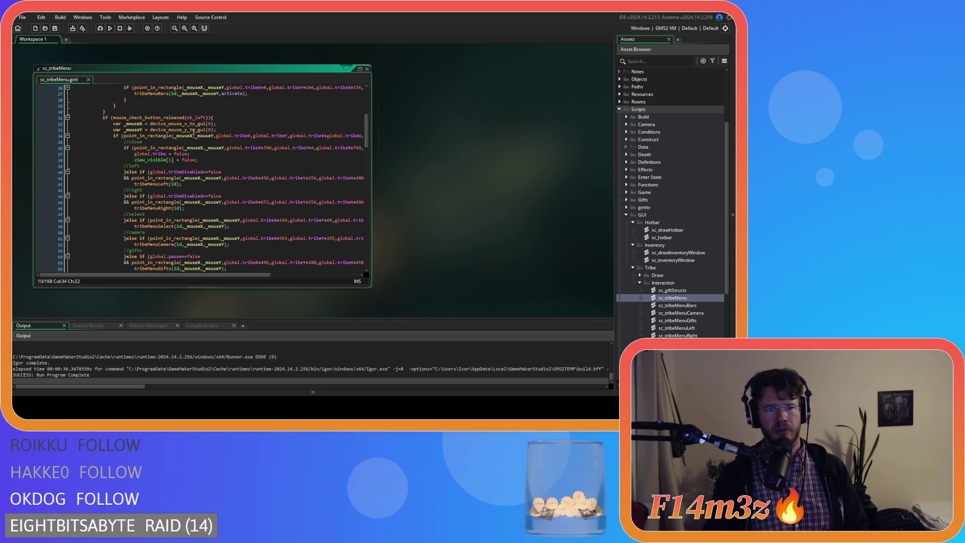
Change 'released' to 'pressed' in sc_tribeMenu's click check on line 31
{"action": "double_click", "coordinate": [165, 119]}
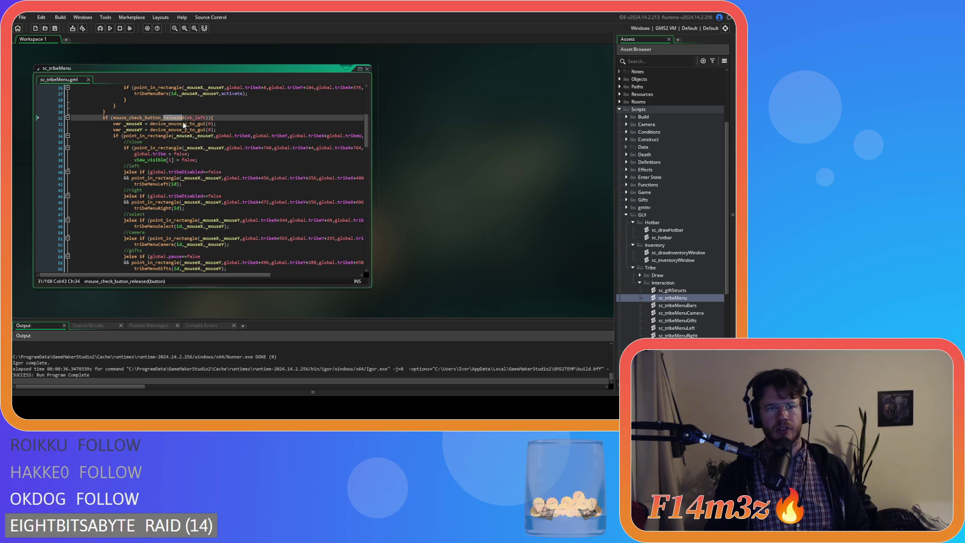
{"action": "type", "text": "pressed"}
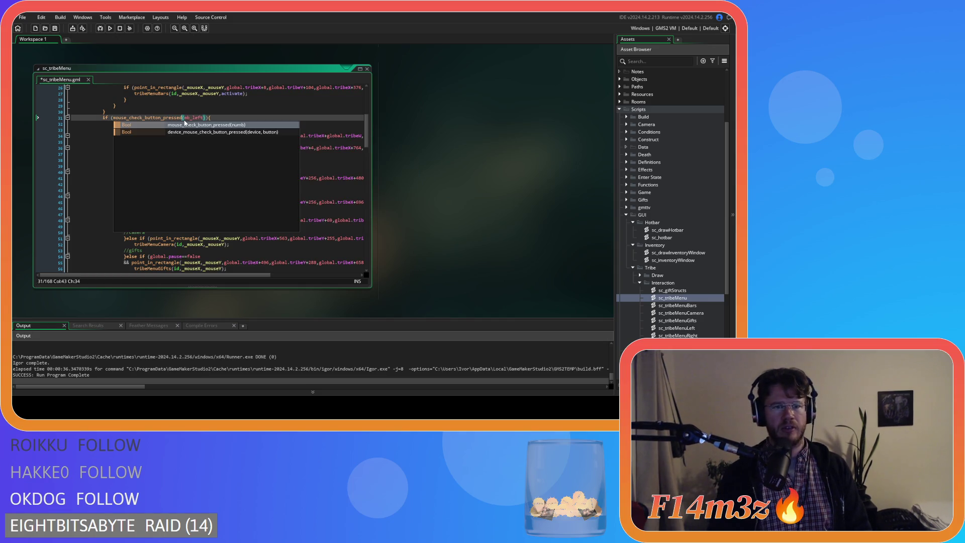
{"action": "left_click", "coordinate": [217, 118]}
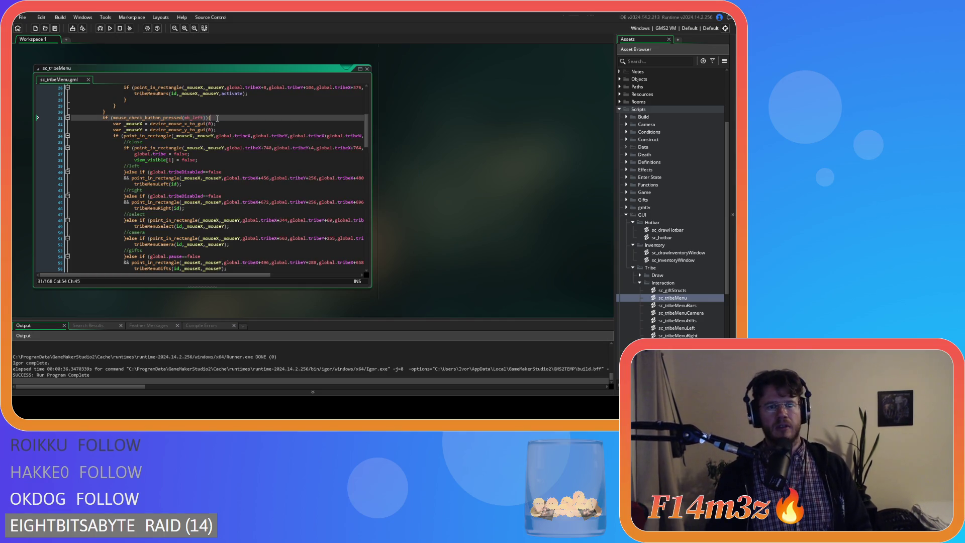
{"action": "double_click", "coordinate": [177, 118]}
Open the sc_inventoryWindow script from the Asset Browser
{"action": "mouse_move", "coordinate": [182, 123]}
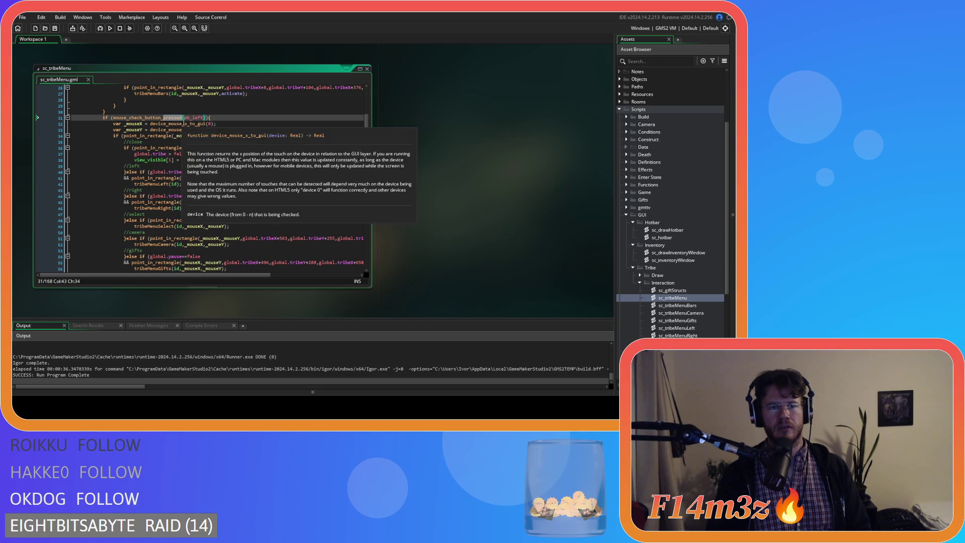
{"action": "left_click", "coordinate": [694, 260]}
{"action": "double_click", "coordinate": [694, 261]}
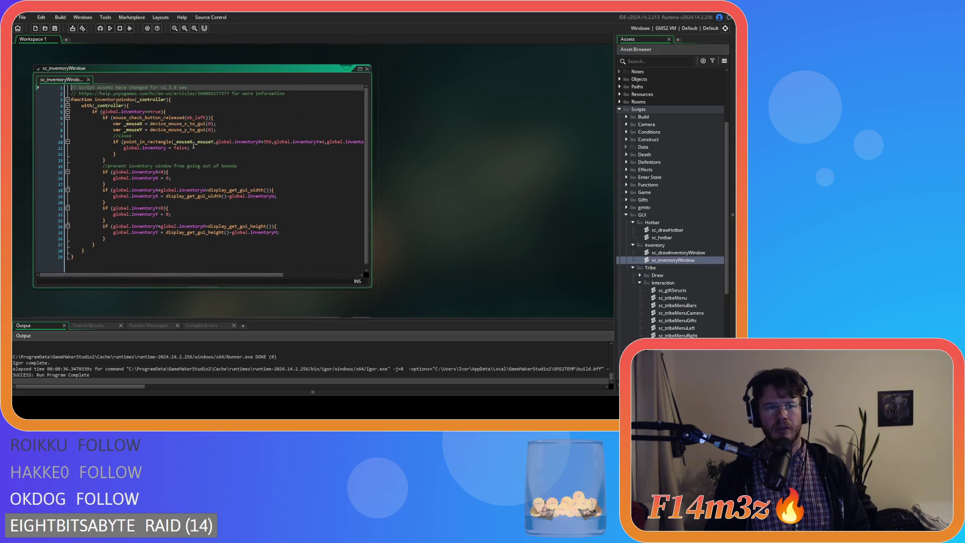
Change sc_inventoryWindow's click check from 'released' to 'pressed', comparing it with sc_hotbar's check
{"action": "double_click", "coordinate": [165, 119]}
{"action": "type", "text": "pressed"}
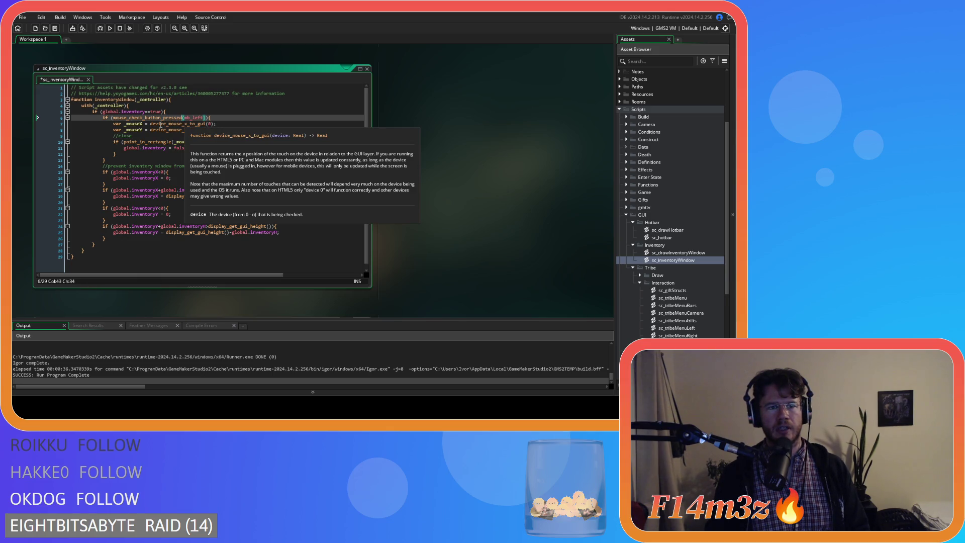
{"action": "double_click", "coordinate": [658, 238]}
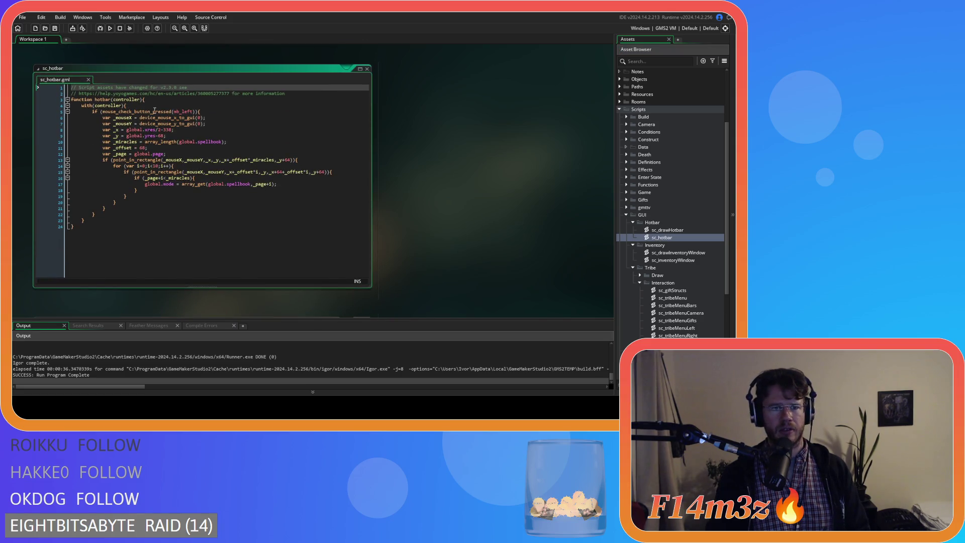
{"action": "left_click_drag", "start_coordinate": [153, 111], "coordinate": [172, 113]}
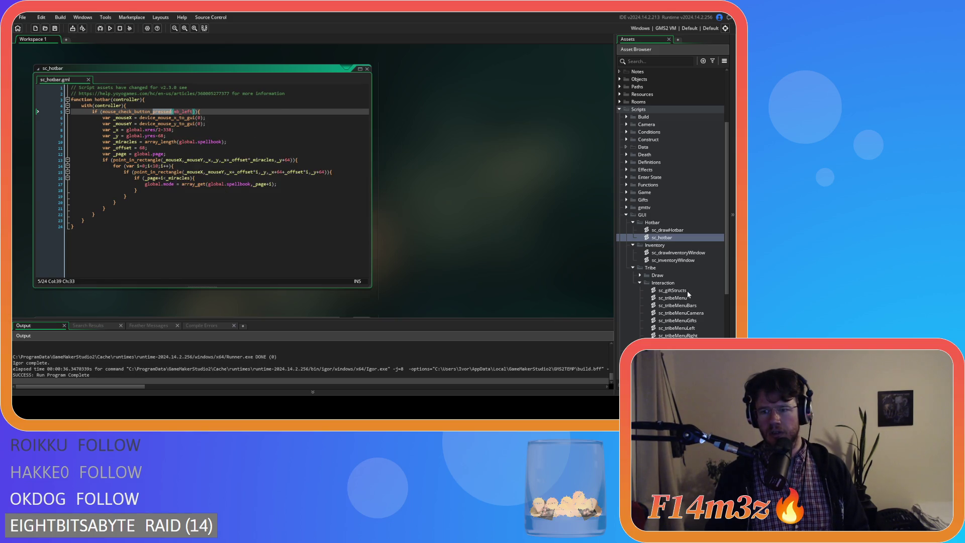
Copy the dragging condition from sc_tribeMenu and place the caret after sc_inventoryWindow's open check
{"action": "double_click", "coordinate": [687, 298]}
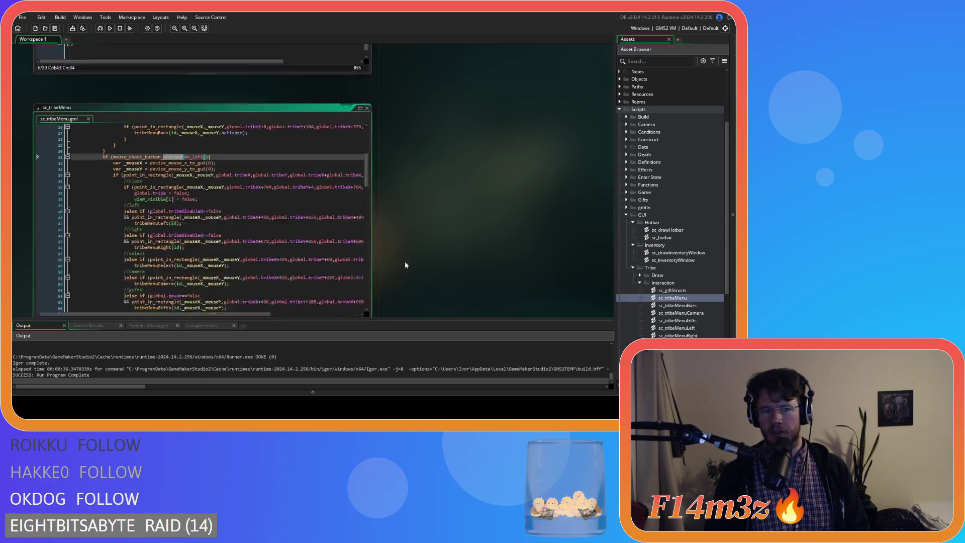
{"action": "scroll", "coordinate": [151, 162], "scroll_direction": "up", "scroll_amount": 8}
{"action": "left_click_drag", "start_coordinate": [160, 118], "coordinate": [91, 119]}
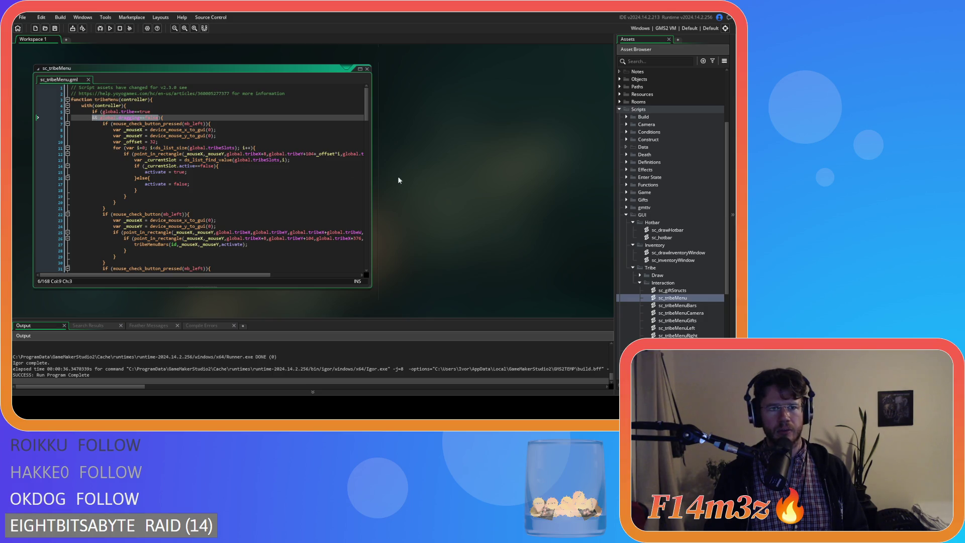
{"action": "double_click", "coordinate": [677, 260]}
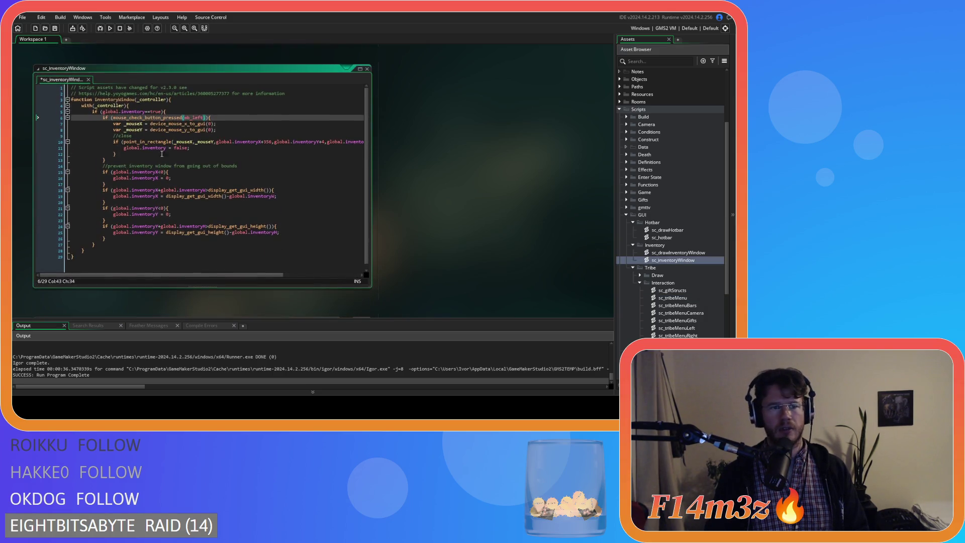
{"action": "left_click", "coordinate": [159, 111]}
Paste the '&& global.dragging==false' condition into the inventory check, then pan the game camera with A and W
{"action": "key", "text": "Return"}
{"action": "key", "text": "ctrl+v"}
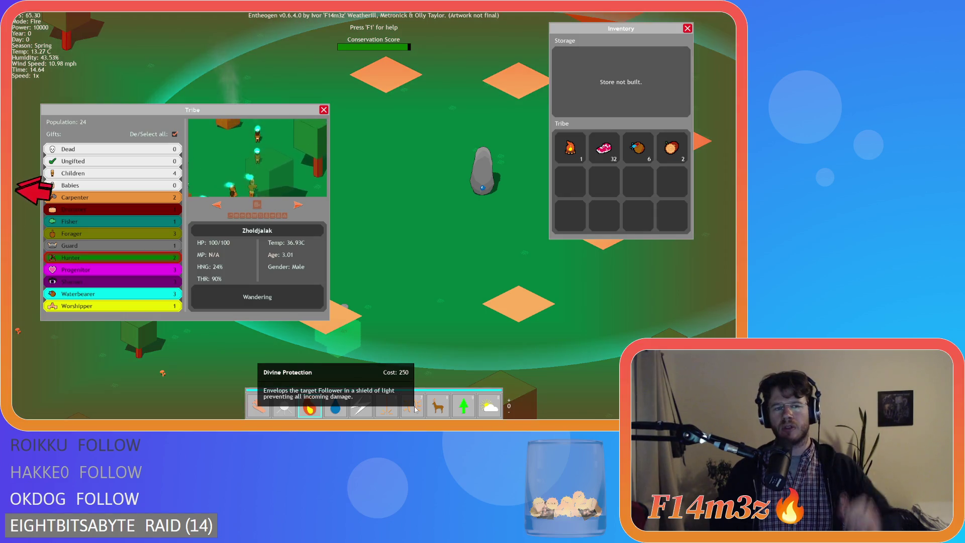
{"action": "key", "text": "a"}
{"action": "key", "text": "w"}
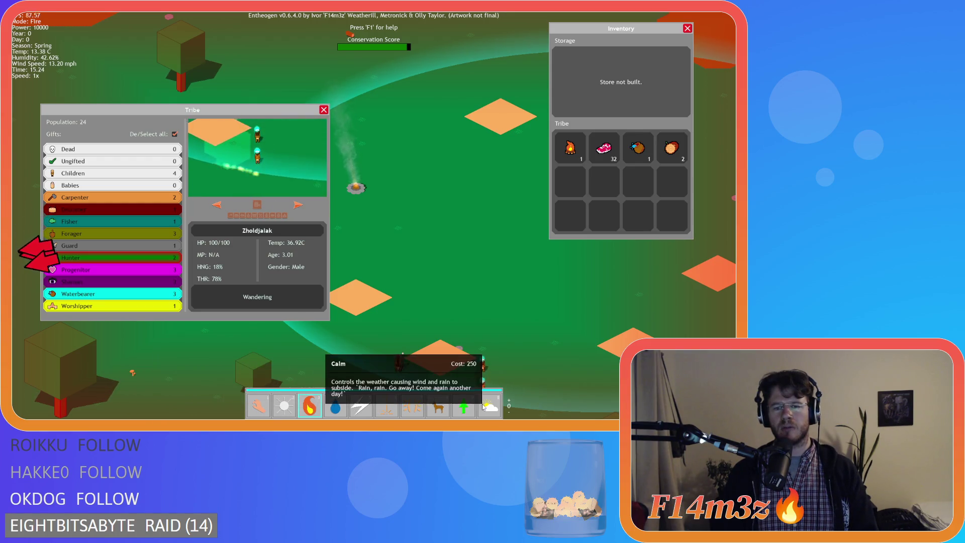
{"action": "key", "text": "w"}
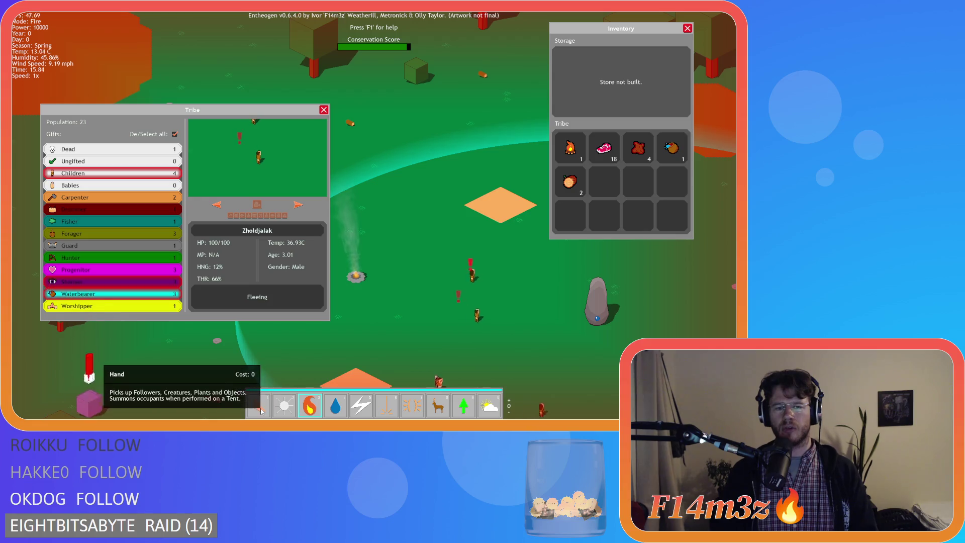
Close the Tribe and Inventory panels, switch to Hand mode, and ask to quit
{"action": "key", "text": "Escape"}
{"action": "key", "text": "1"}
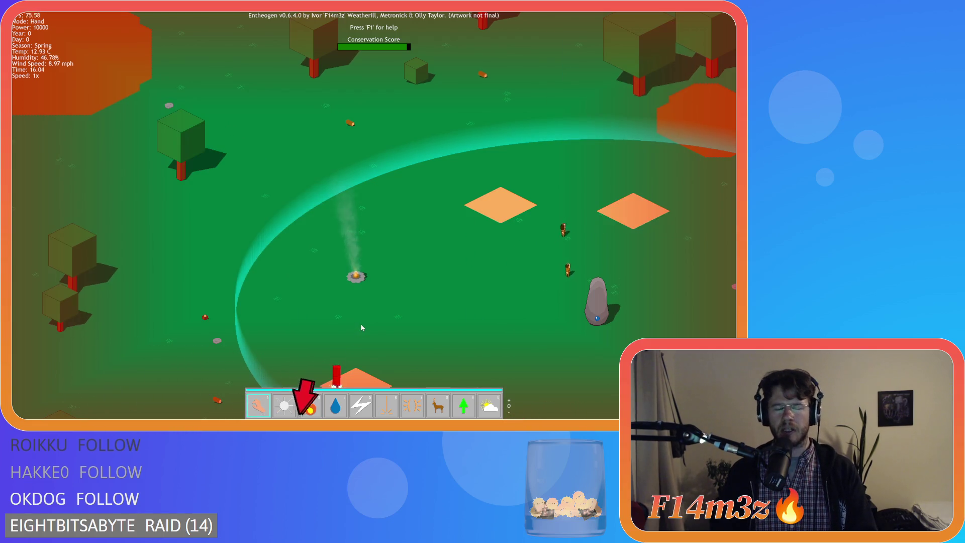
{"action": "key", "text": "Escape"}
Confirm quitting the game and close all script windows via Windows > Close All
{"action": "key", "text": "y"}
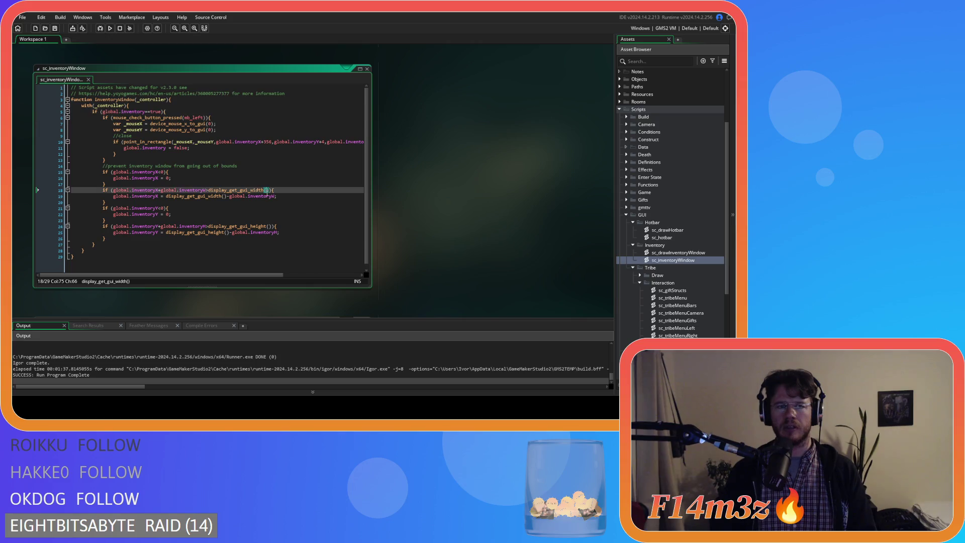
{"action": "right_click", "coordinate": [397, 140]}
{"action": "left_click", "coordinate": [460, 186]}
{"action": "right_click", "coordinate": [461, 158]}
{"action": "mouse_move", "coordinate": [476, 170]}
{"action": "left_click", "coordinate": [520, 202]}
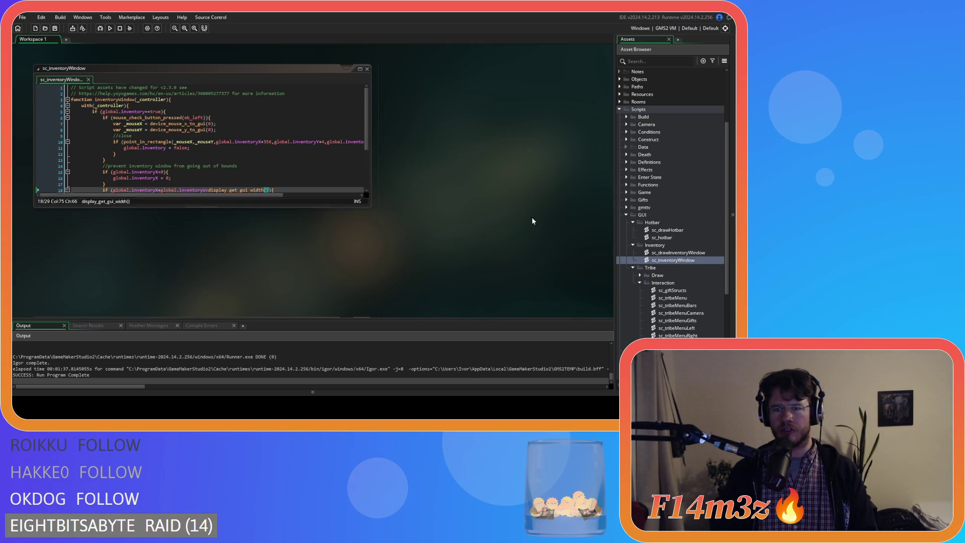
Collapse the Inventory, Interaction, Tribe, GUI and Scripts folders in the Asset Browser
{"action": "left_click", "coordinate": [633, 245]}
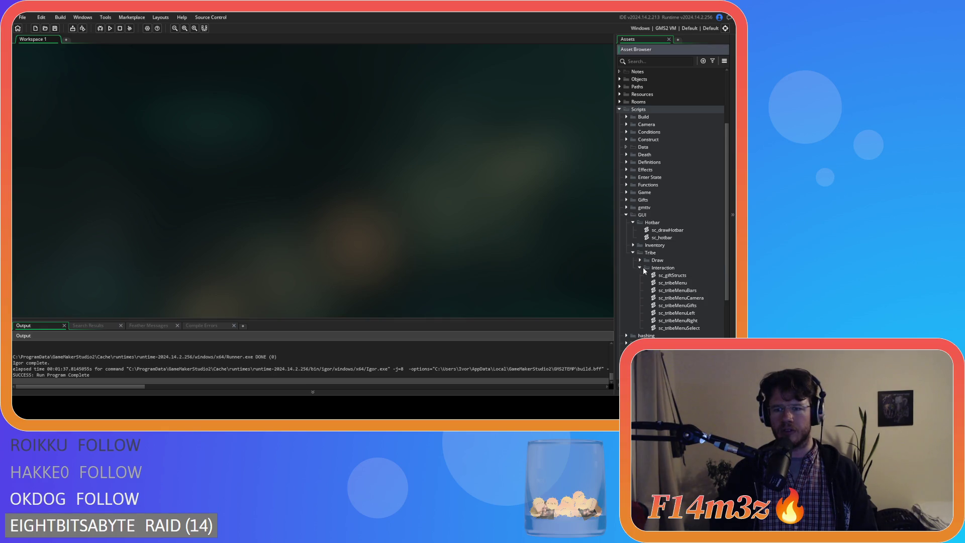
{"action": "left_click", "coordinate": [640, 267]}
{"action": "left_click", "coordinate": [633, 253]}
{"action": "left_click", "coordinate": [626, 215]}
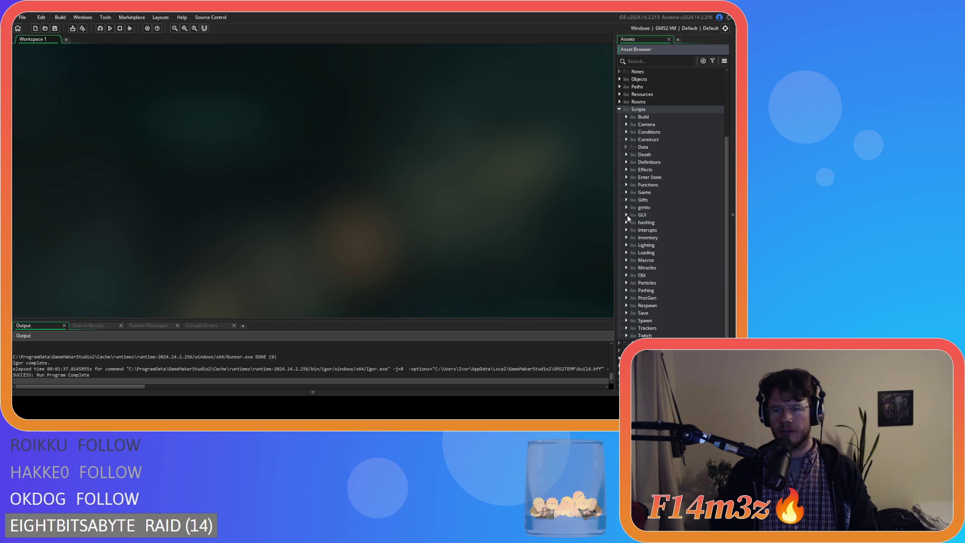
{"action": "left_click", "coordinate": [619, 109]}
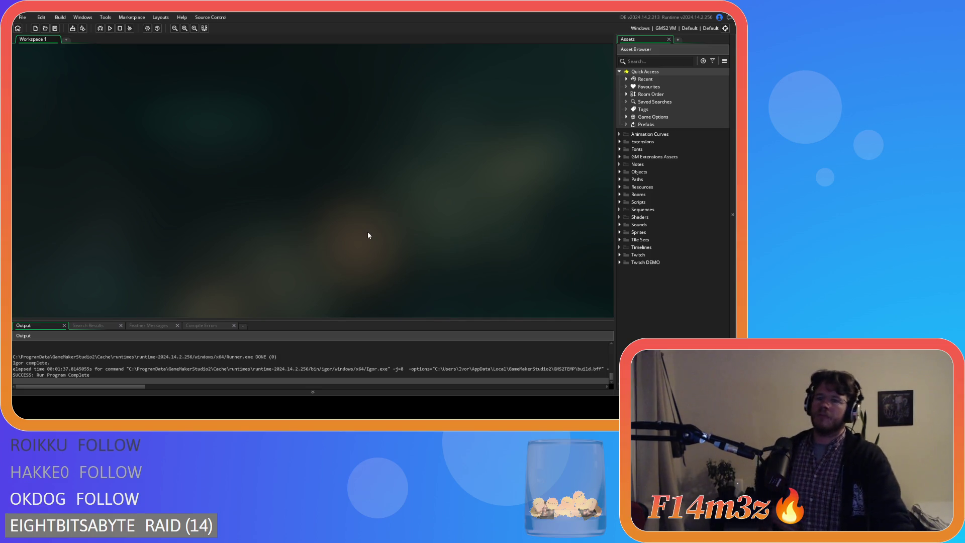
Expand Scripts > GUI > Hotbar in the Asset Browser
{"action": "left_click", "coordinate": [619, 171]}
{"action": "left_click", "coordinate": [620, 173]}
{"action": "left_click", "coordinate": [619, 202]}
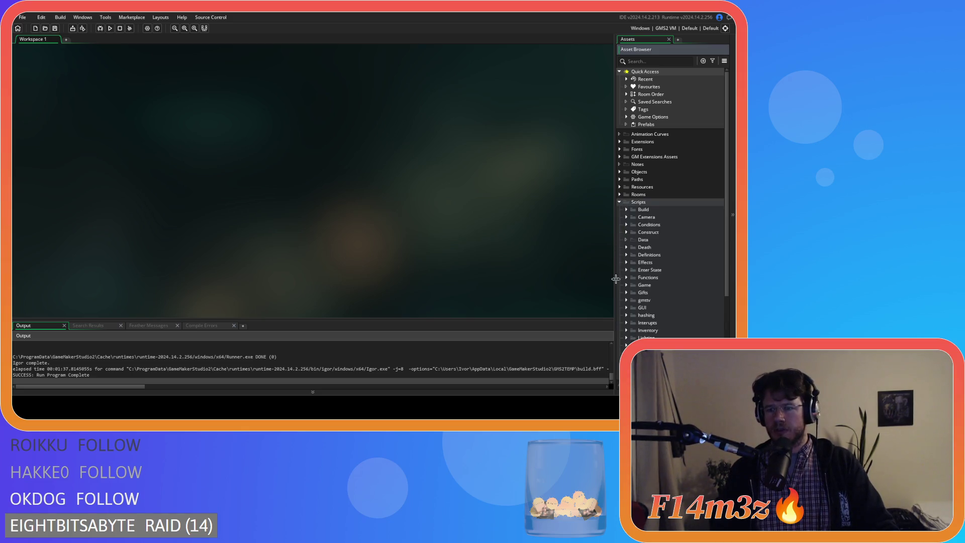
{"action": "scroll", "coordinate": [627, 281], "scroll_direction": "down", "scroll_amount": 1}
{"action": "left_click", "coordinate": [626, 292]}
{"action": "left_click", "coordinate": [634, 299]}
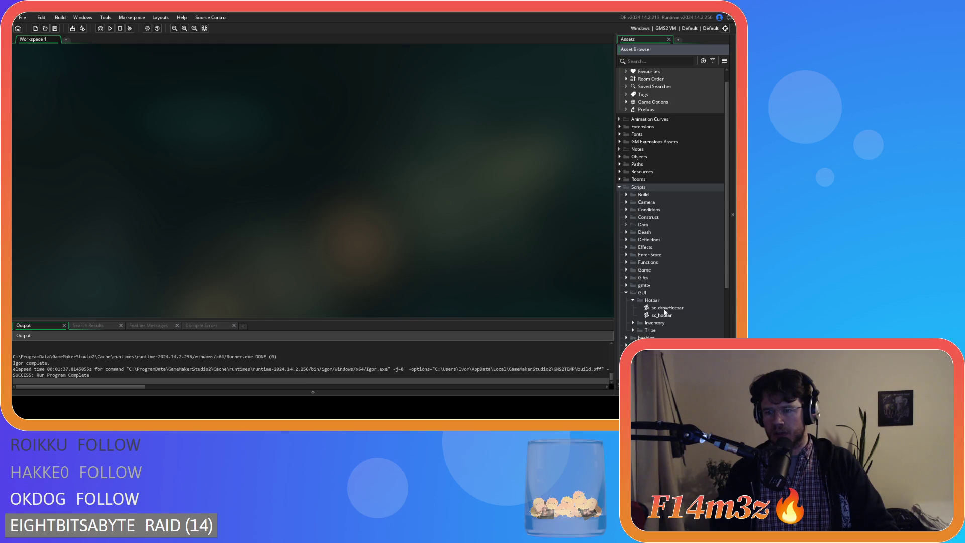
Open sc_drawHotbar at the line counting spellbook miracles in its tooltip code
{"action": "double_click", "coordinate": [665, 308]}
{"action": "scroll", "coordinate": [266, 188], "scroll_direction": "down", "scroll_amount": 10}
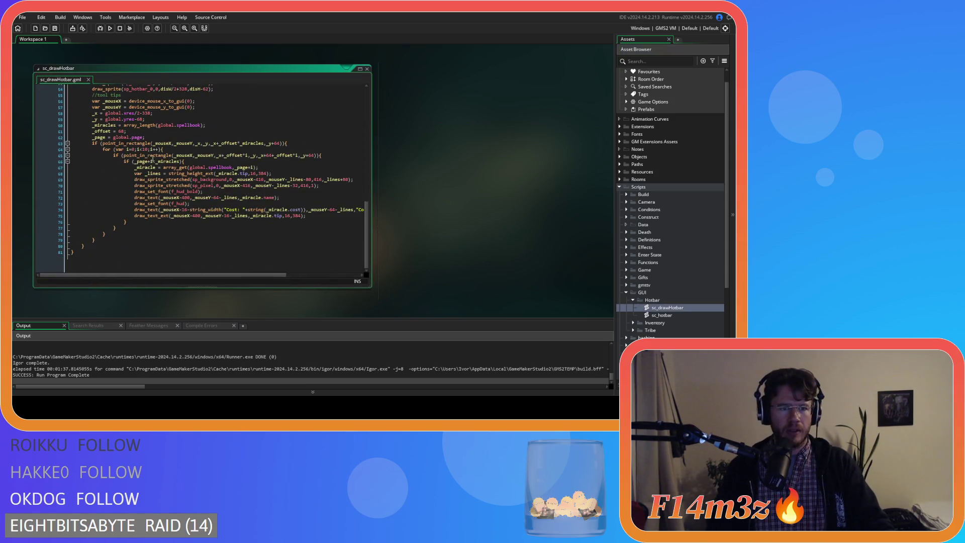
{"action": "scroll", "coordinate": [226, 146], "scroll_direction": "up", "scroll_amount": 1}
{"action": "left_click", "coordinate": [242, 127]}
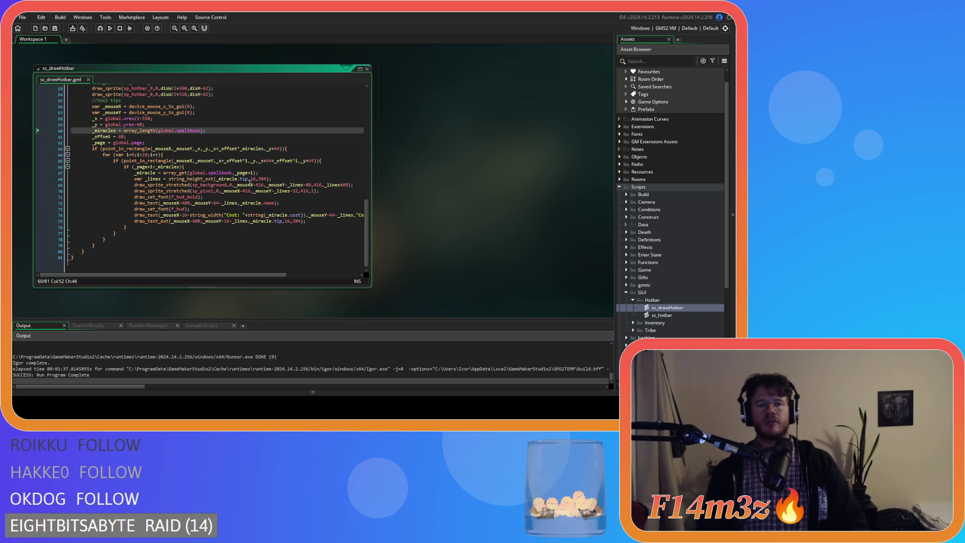
{"action": "mouse_move", "coordinate": [225, 201]}
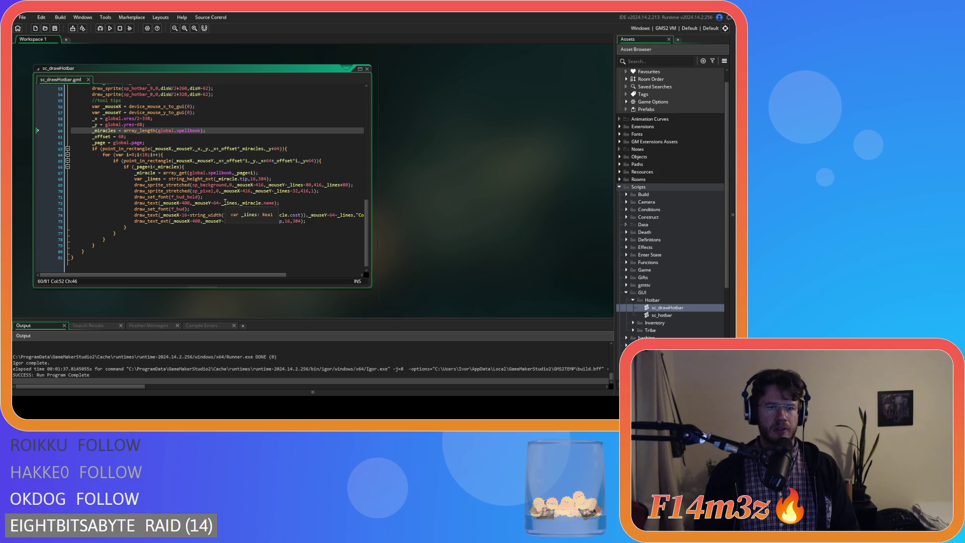